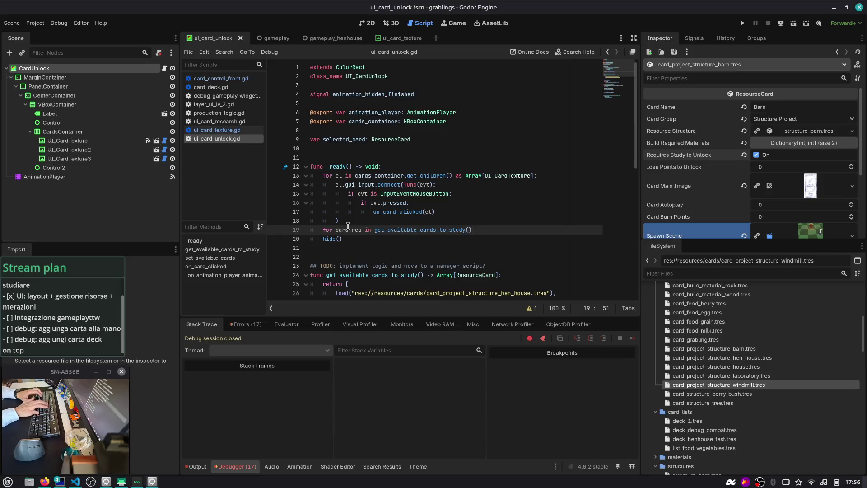
Start the for loop body in _ready with a cards_container.get_child call.
text(:)
key(Return)
scroll(348, 226, down, 4)
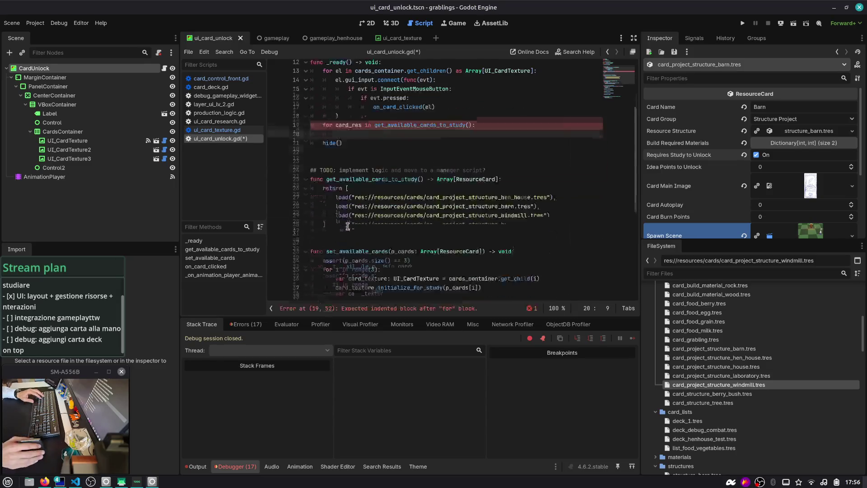
scroll(408, 146, up, 1)
key(Up)
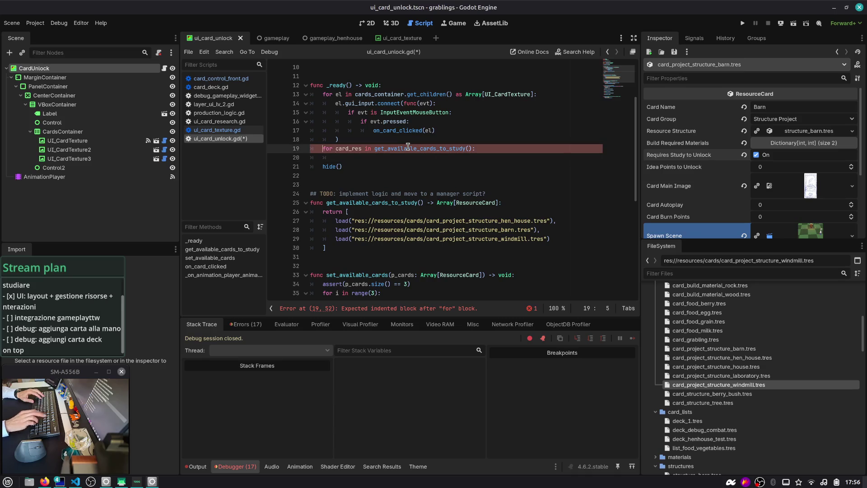
key(Home)
key(Return)
key(End)
key(Return)
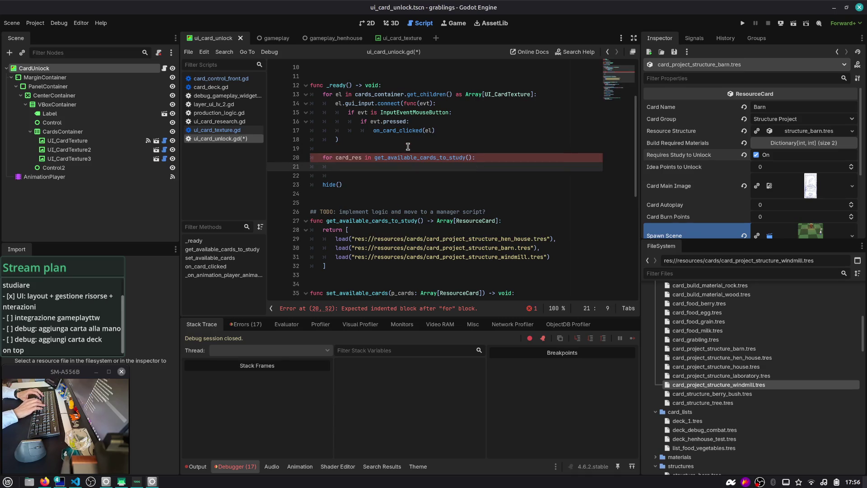
text(cards_container)
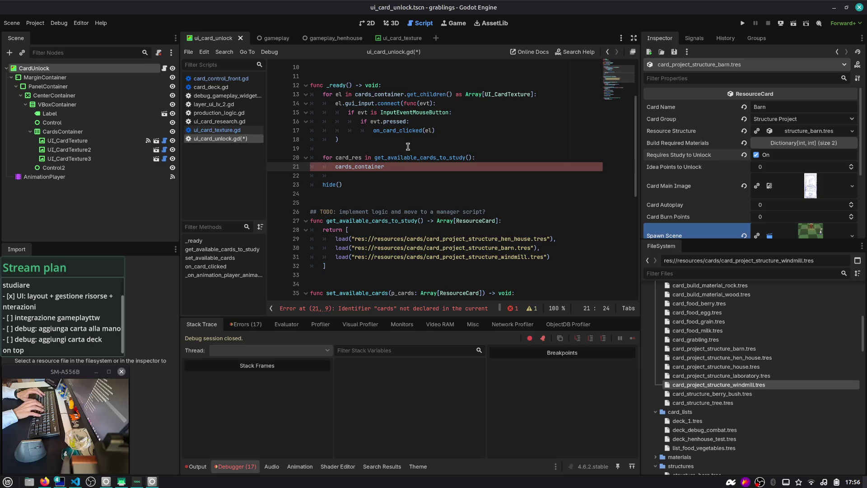
text(.get_child)
key(Return)
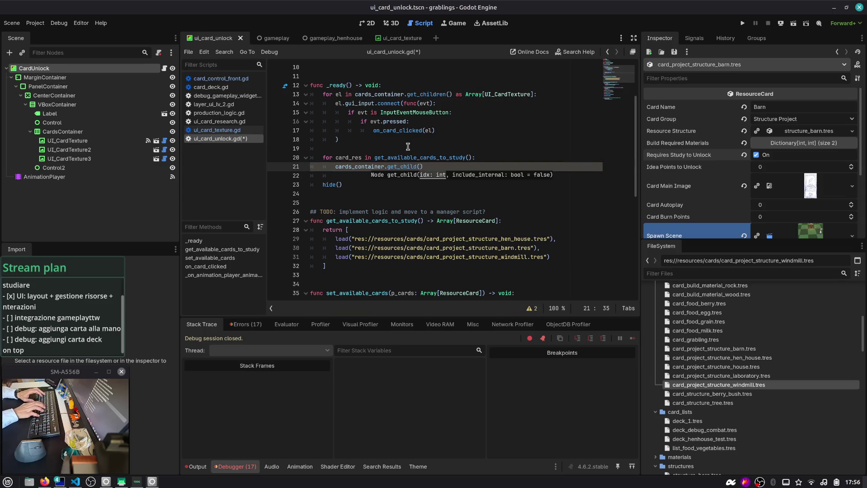
Add an idx variable above the loop and store each child in var card_tex: UI_CardTexture.
key(Up)
key(Home)
key(Return)
key(Up)
text(v)
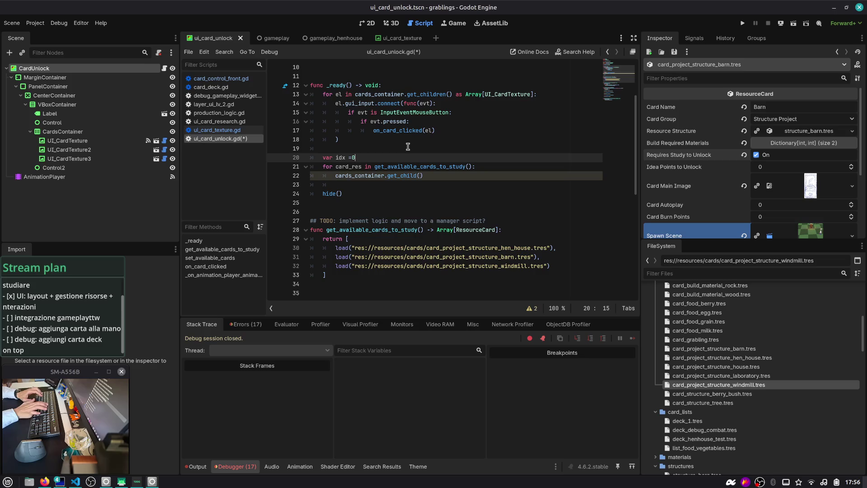
key(Escape)
key(Down)
key(Down)
key(End)
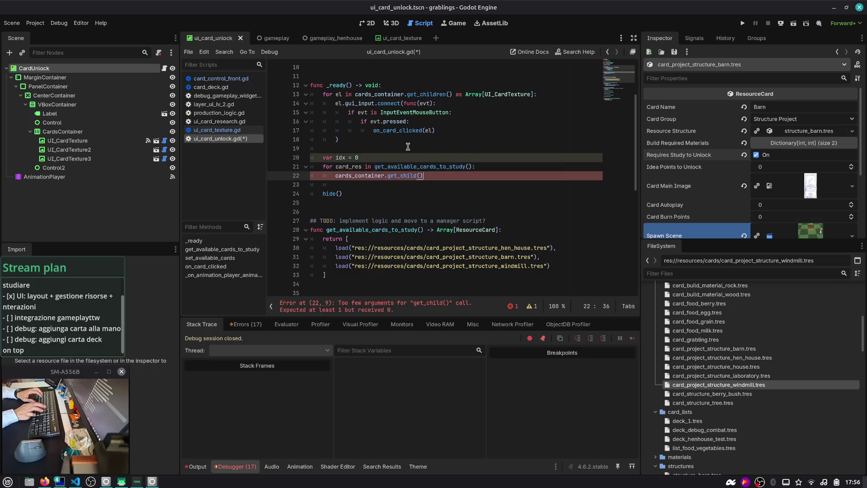
text())
key(Home)
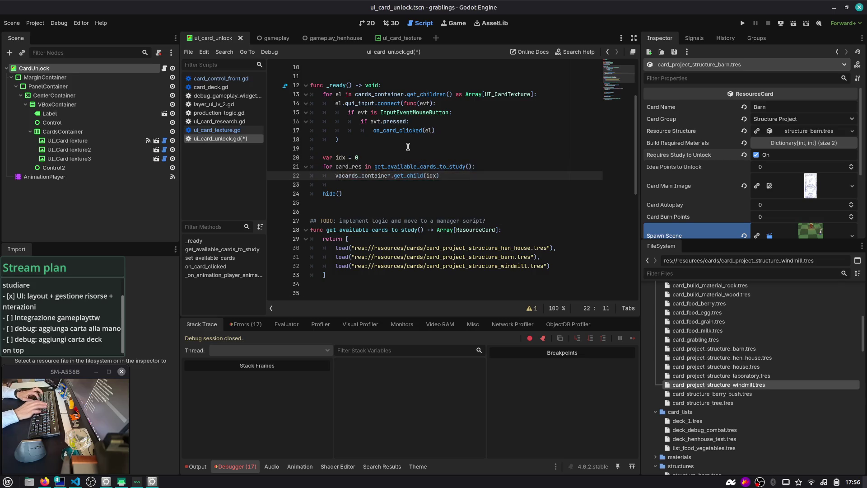
text(var c)
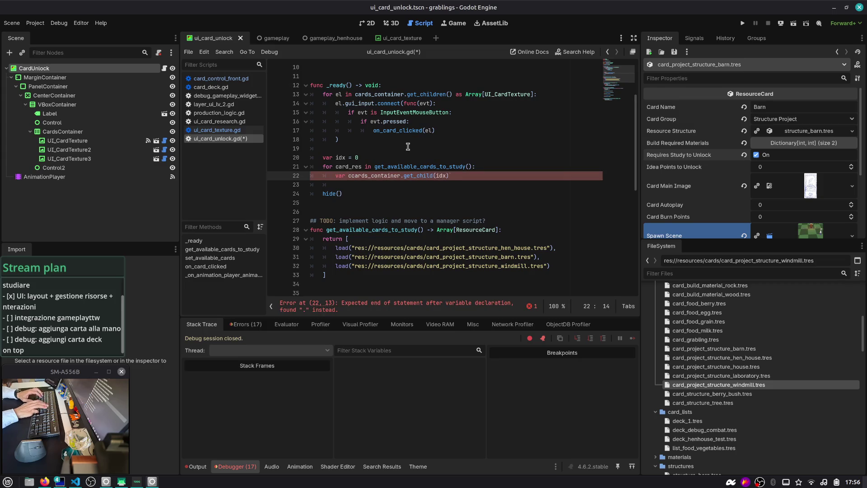
text(ard_tex: )
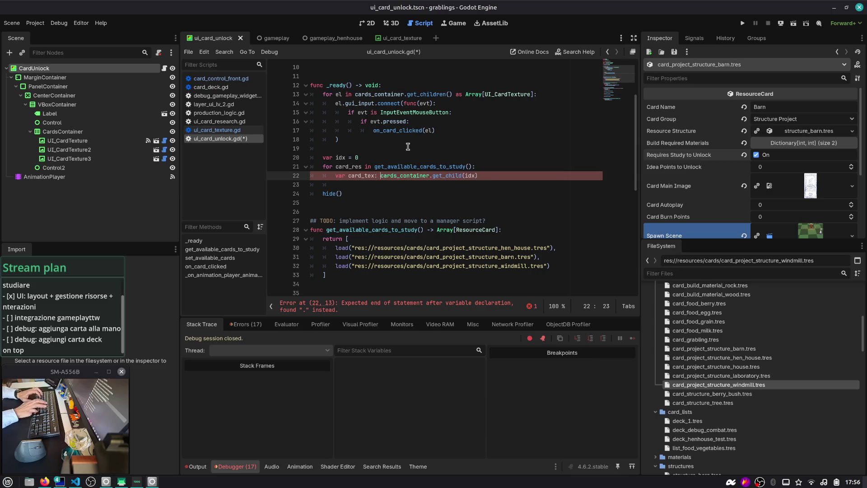
text(UI_CardTexture)
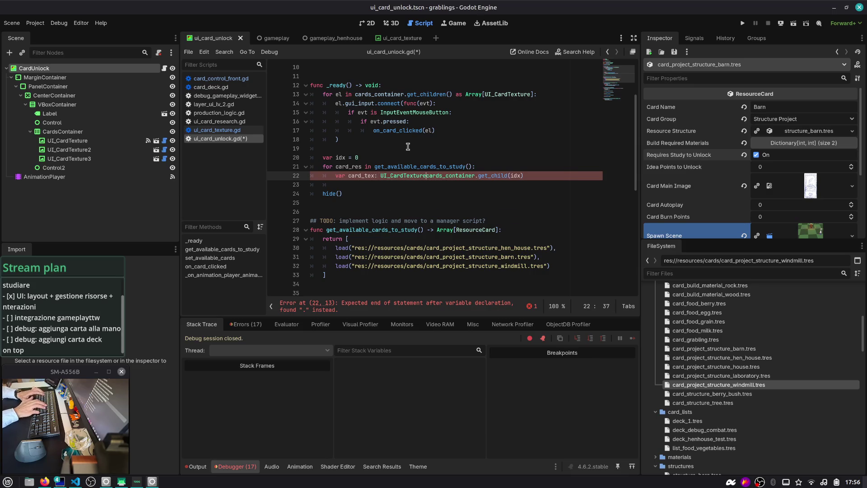
text( =)
key(Return)
text(car)
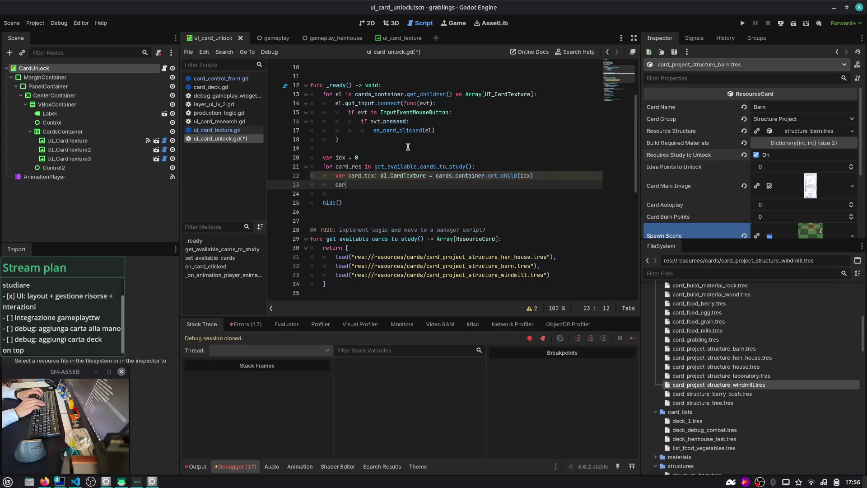
Call card_tex.initialize_for_study(card_res), delete the blank line before hide(), and save.
text(d_te)
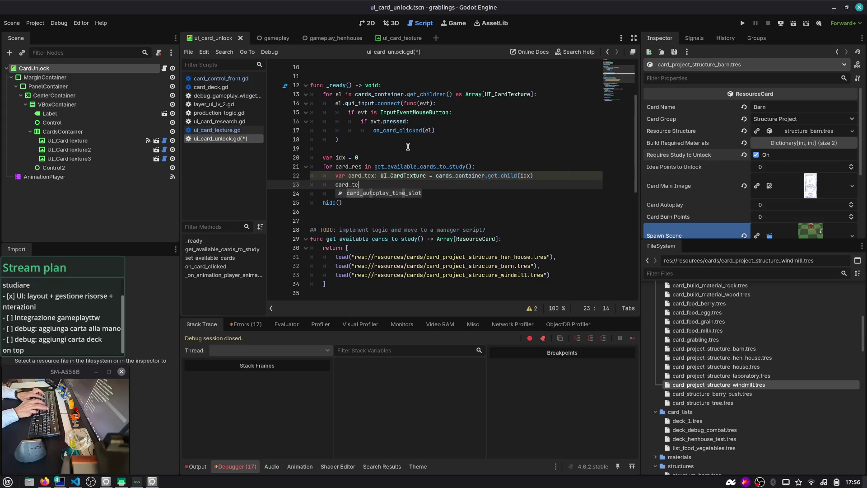
text(xx.)
key(BackSpace)
key(BackSpace)
key(BackSpace)
text(set_rou)
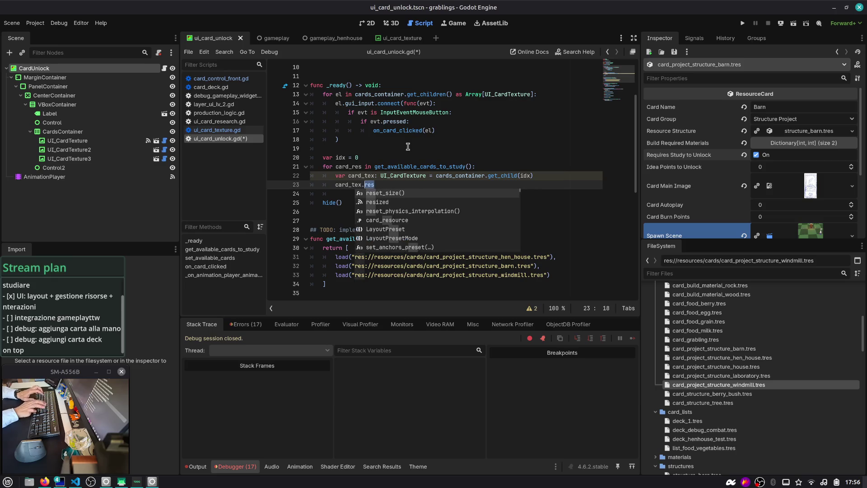
key(ctrl+BackSpace)
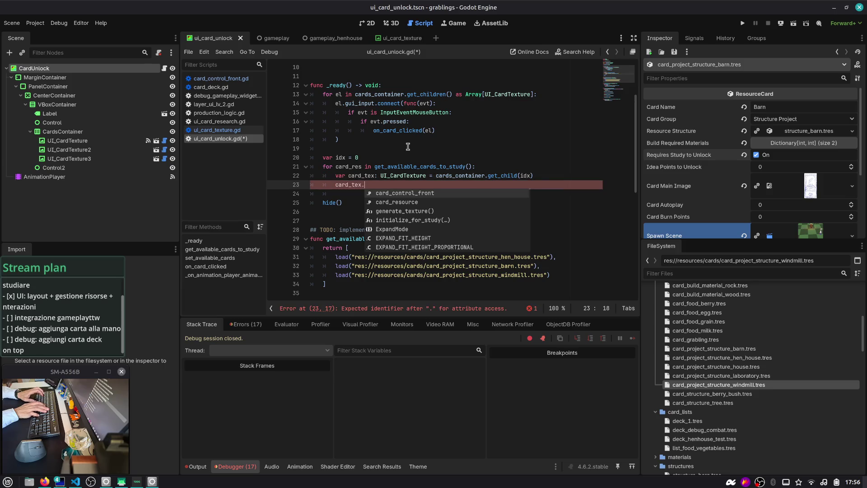
key(Escape)
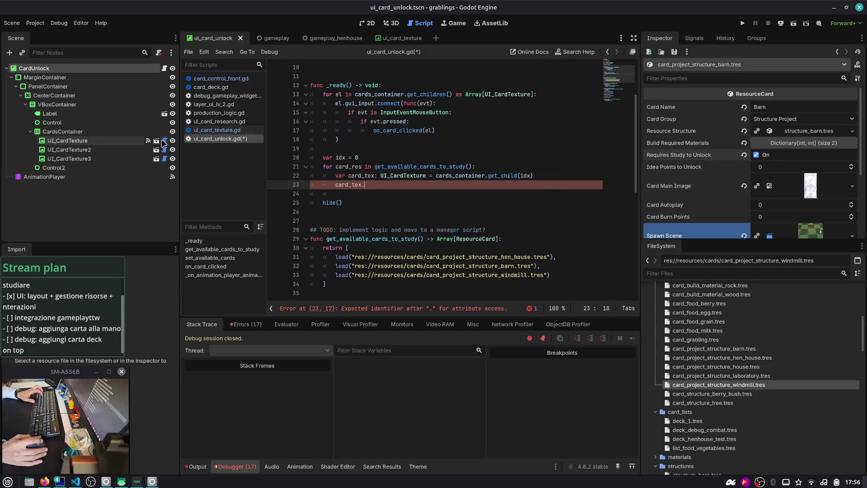
text(init)
key(Return)
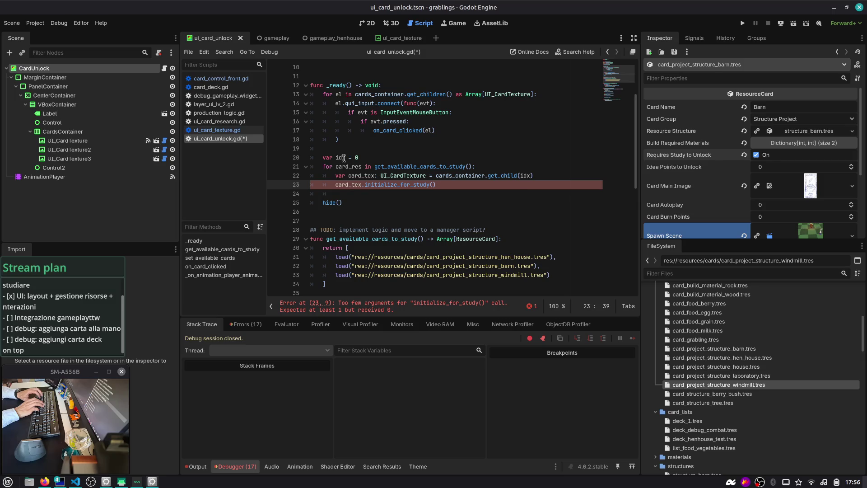
text(card_res)
key(Down)
key(ctrl+shift+k)
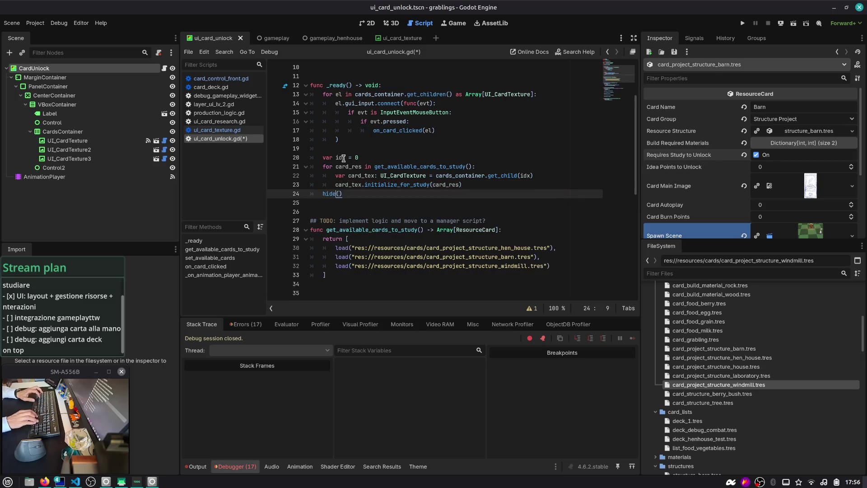
key(ctrl+s)
click(385, 185)
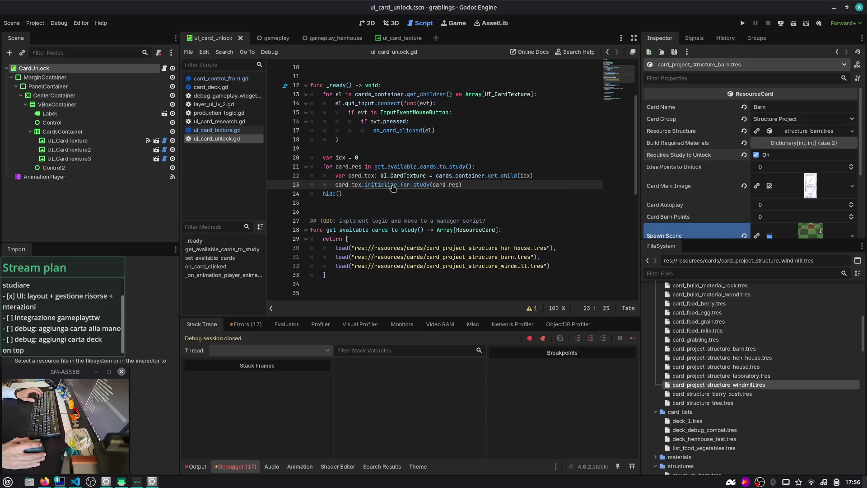
Follow initialize_for_study to the set_card_study definition and search all files for set_card_study.
ctrl+click(428, 189)
double_click(416, 188)
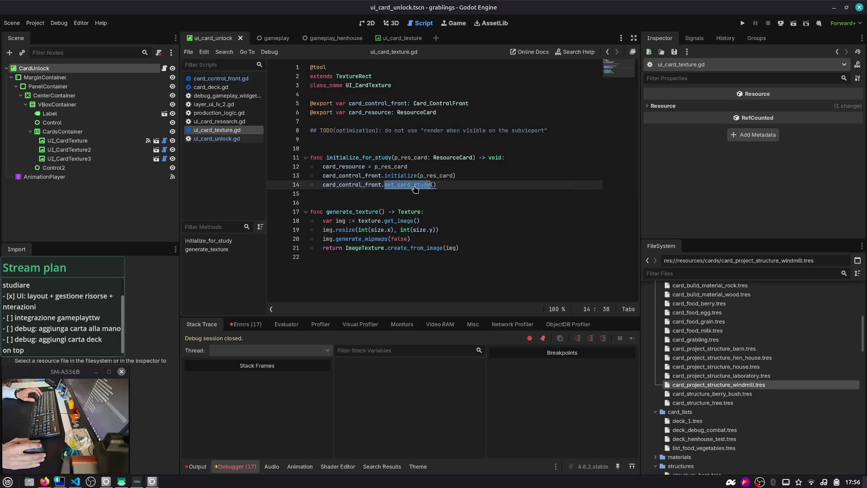
ctrl+click(416, 188)
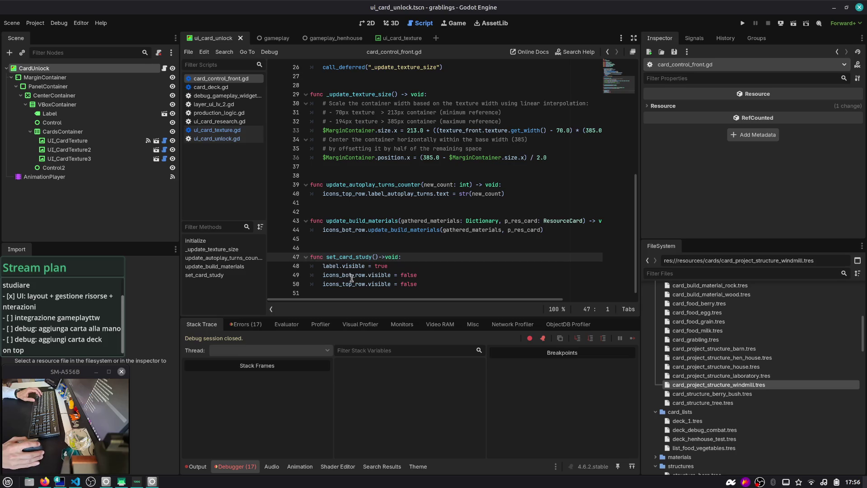
drag(418, 284, 310, 257)
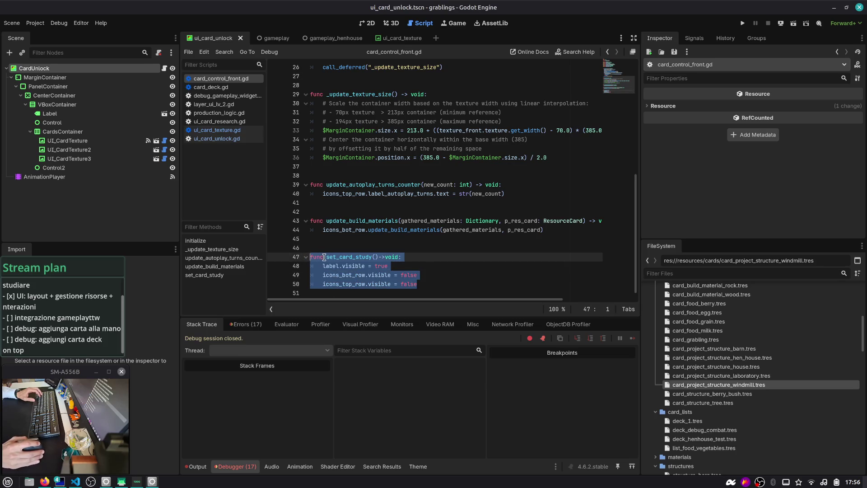
double_click(316, 256)
double_click(349, 257)
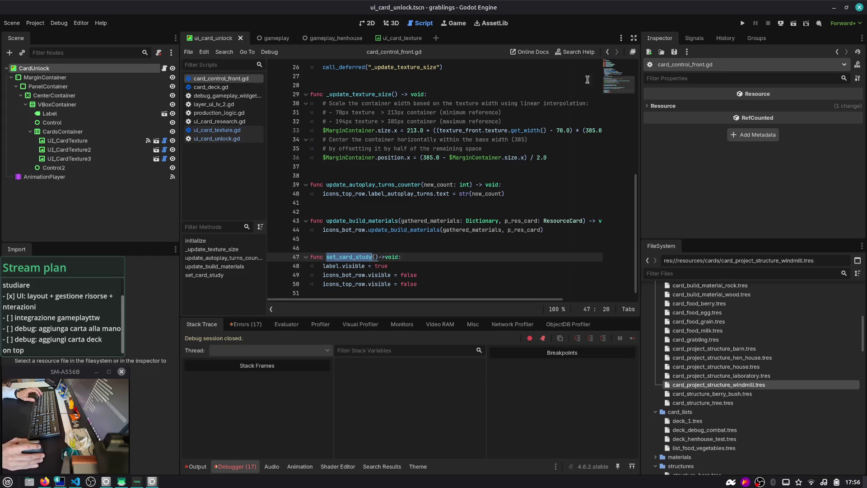
click(608, 53)
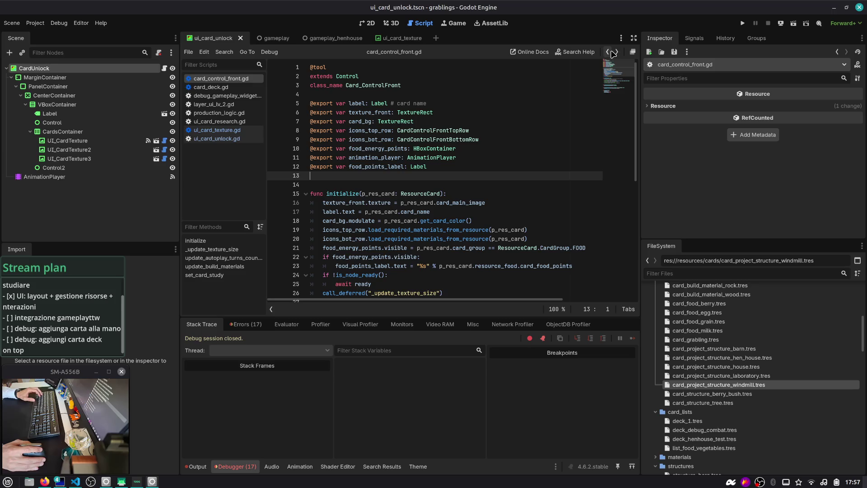
click(613, 53)
key(ctrl+shift+f)
Rename set_card_study to set_visibility_preset taking a preset: string parameter.
key(Return)
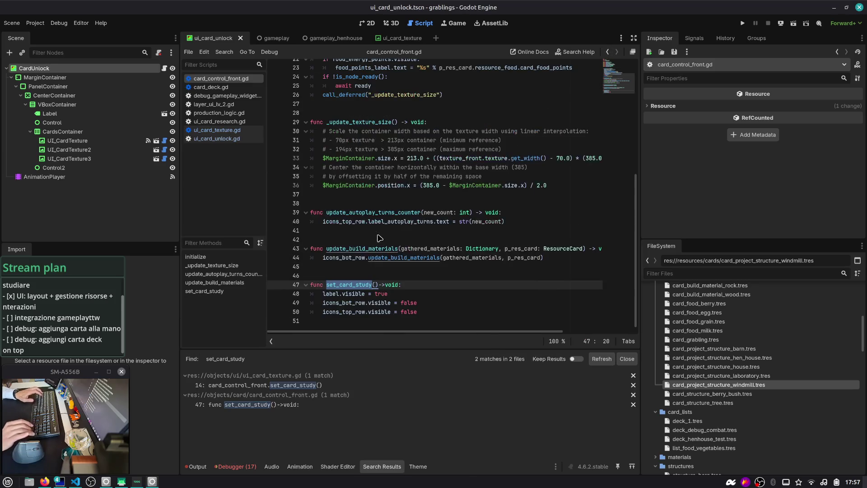
double_click(351, 283)
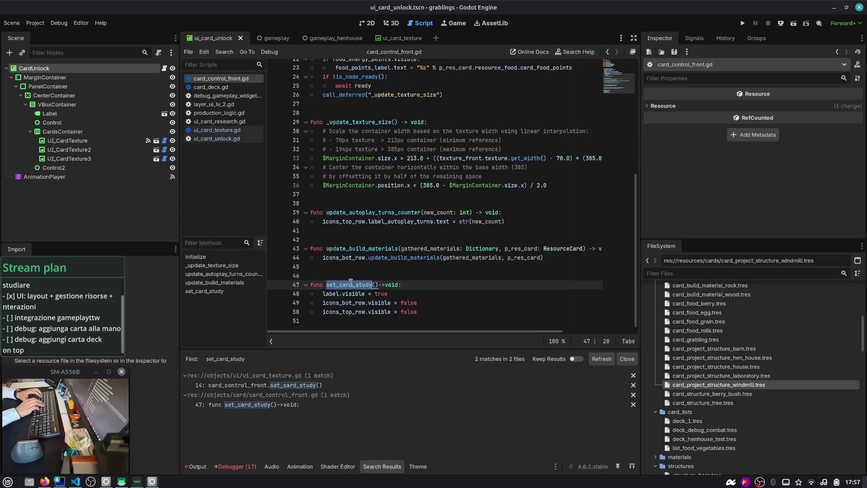
text(set_)
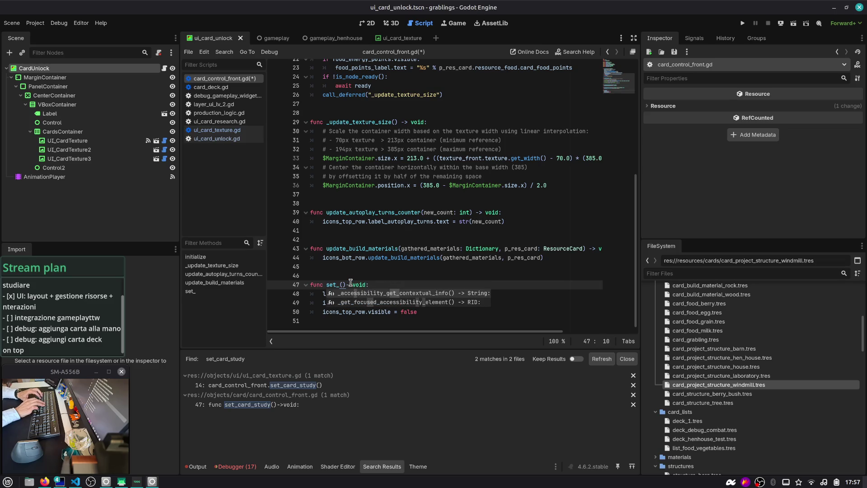
key(ctrl+shift+Left)
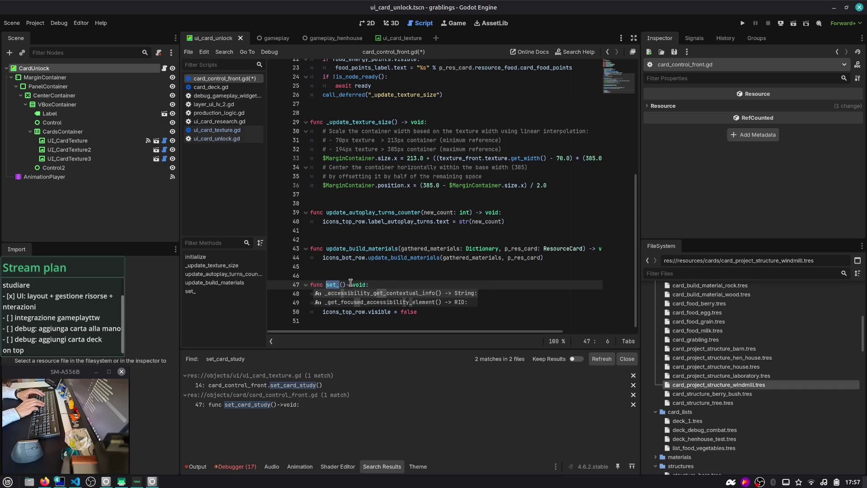
text(s)
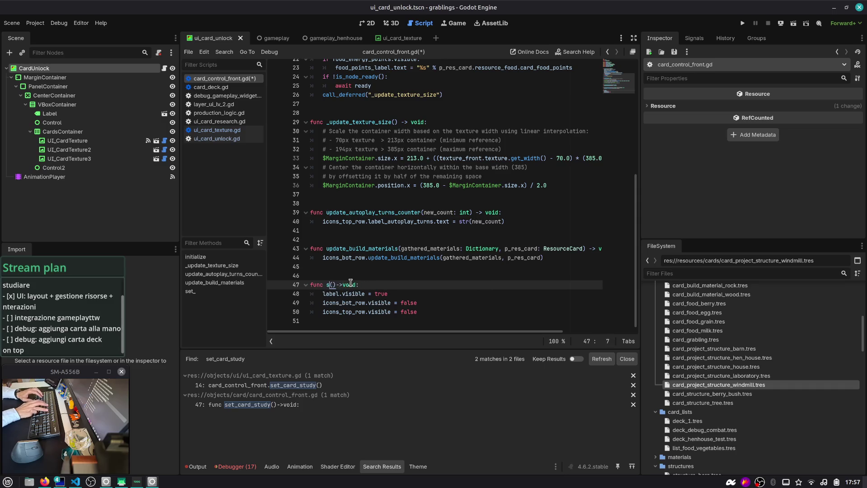
key(BackSpace)
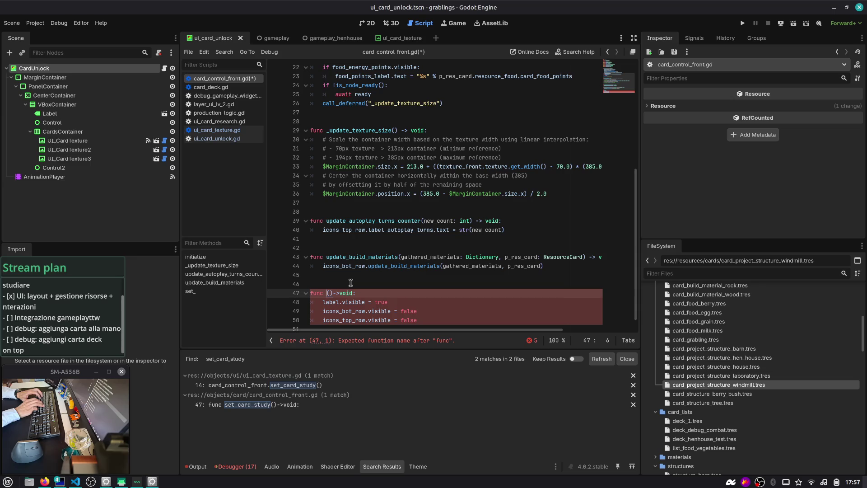
text(show_)
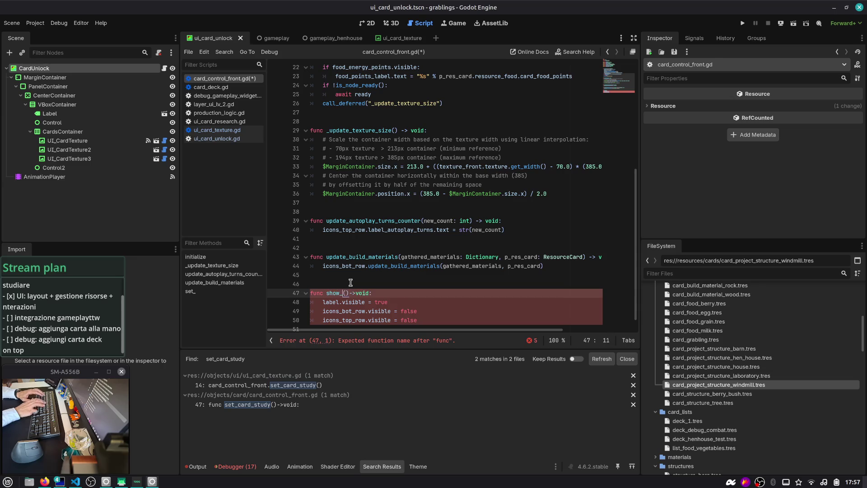
key(BackSpace)
key(BackSpace)
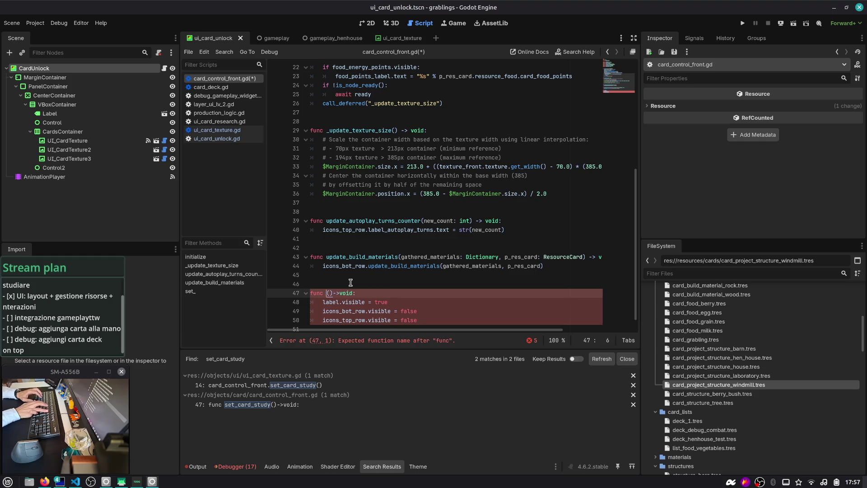
text(s)
key(BackSpace)
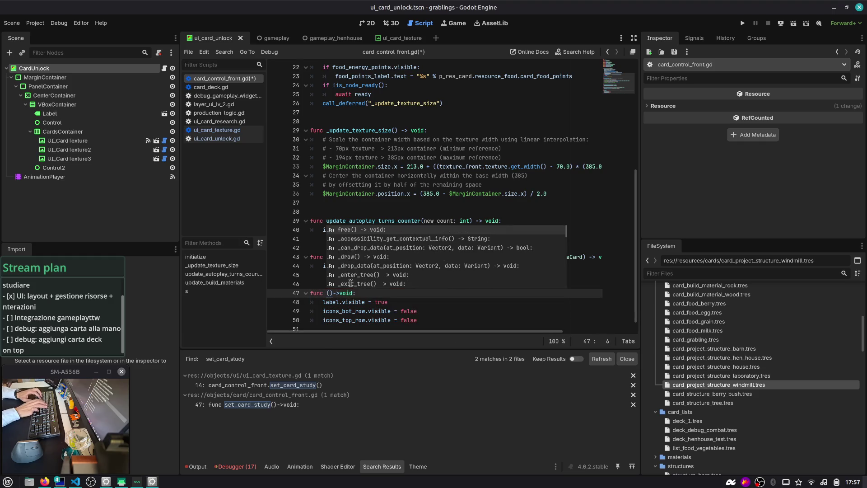
text(set_)
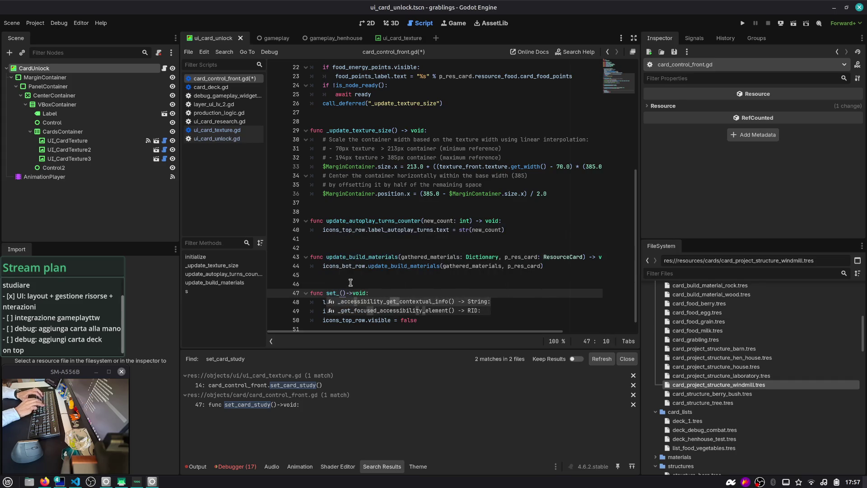
text(vi)
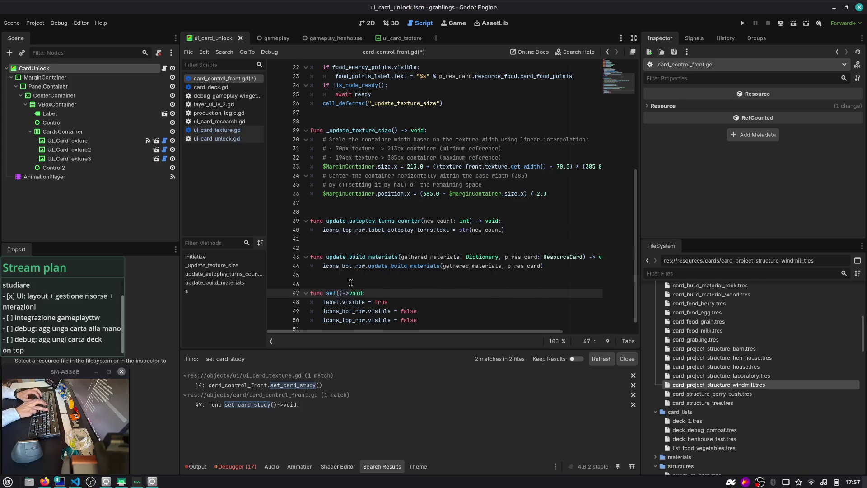
text(sibility_preset)
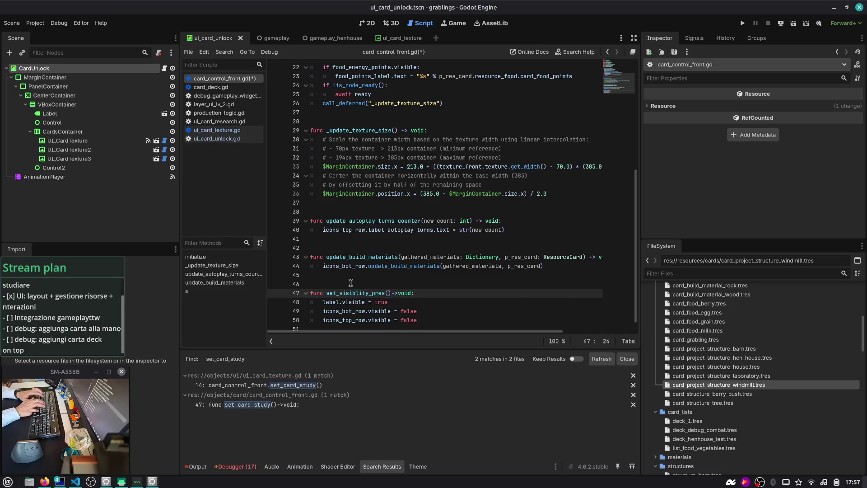
text(preset)
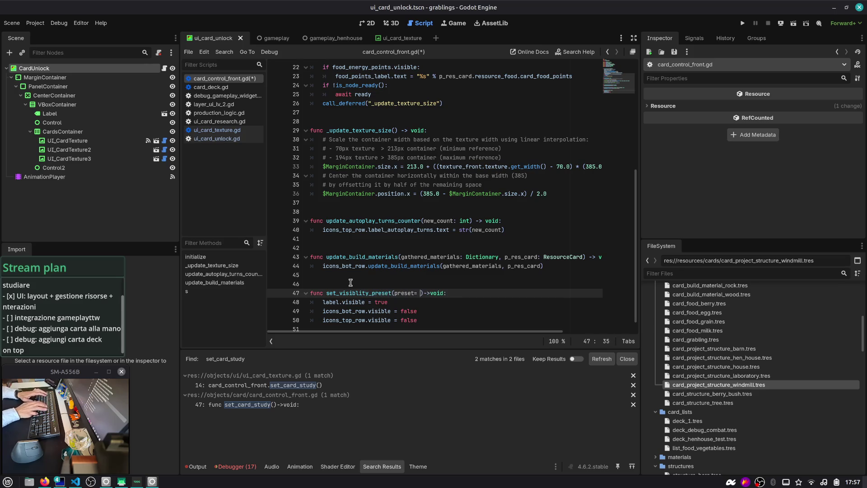
key(BackSpace)
text(: string)
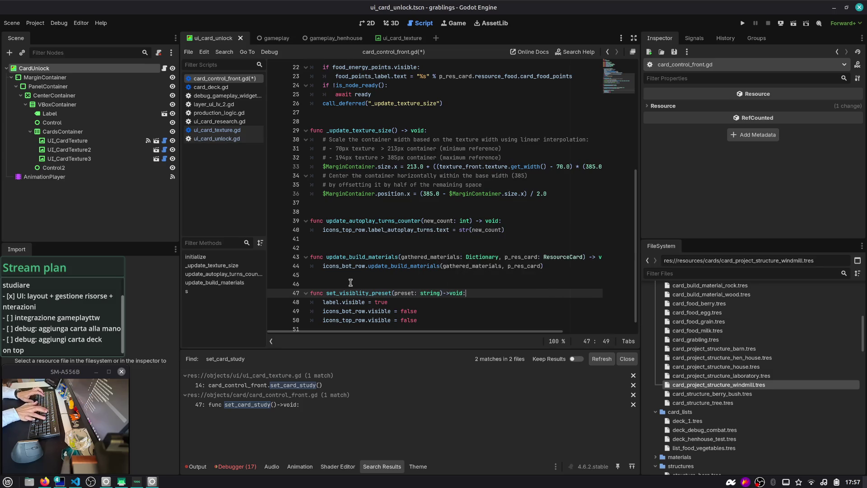
Begin the function body with a match statement on preset.
key(Return)
text(if preset == )
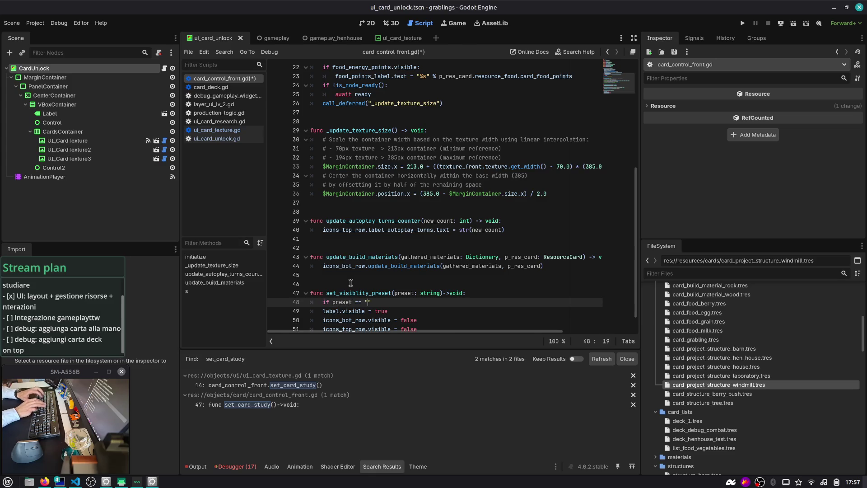
text(")
scroll(351, 283, down, 1)
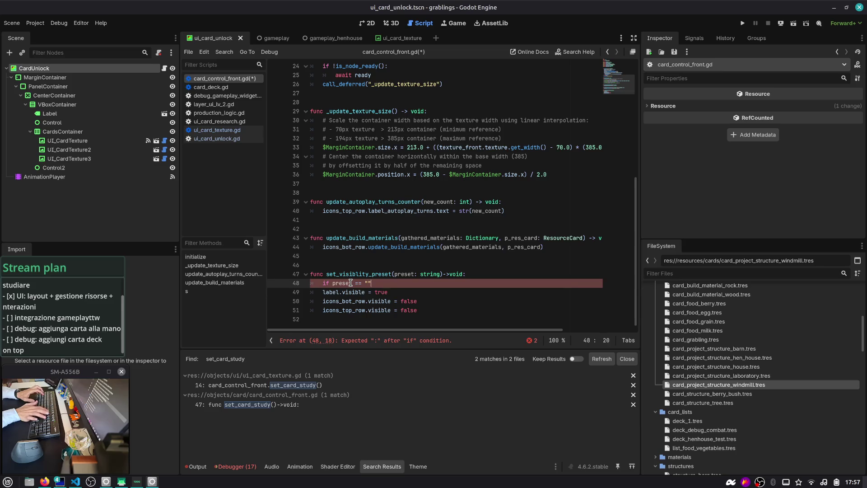
key(shift+Home)
key(BackSpace)
text(matc)
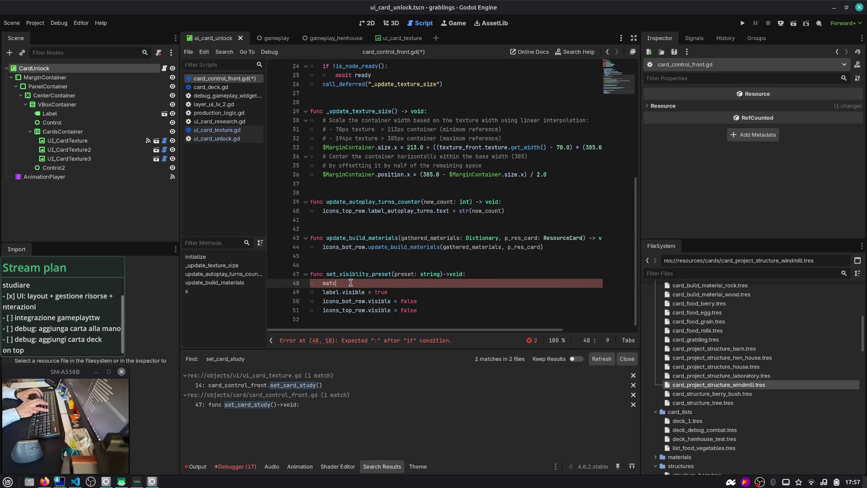
text(fh h h)
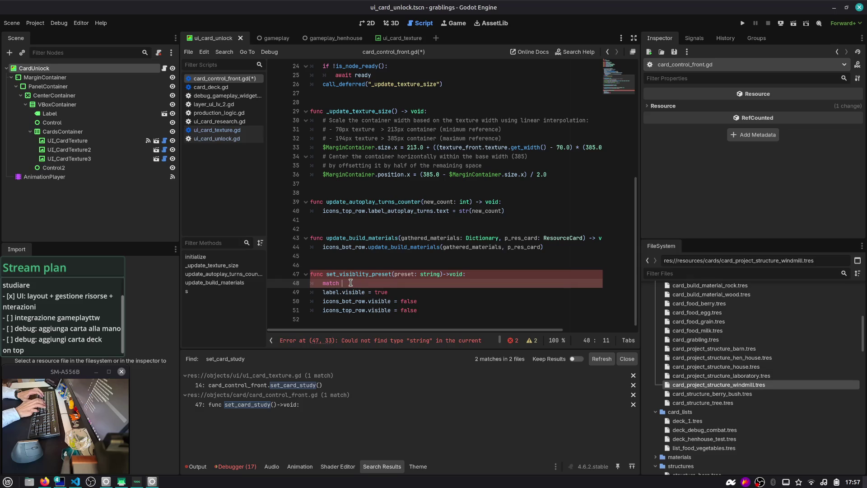
Add a ui_card_study match case and default the preset parameter to &"ui_card_study".
key(Return)
text(%)
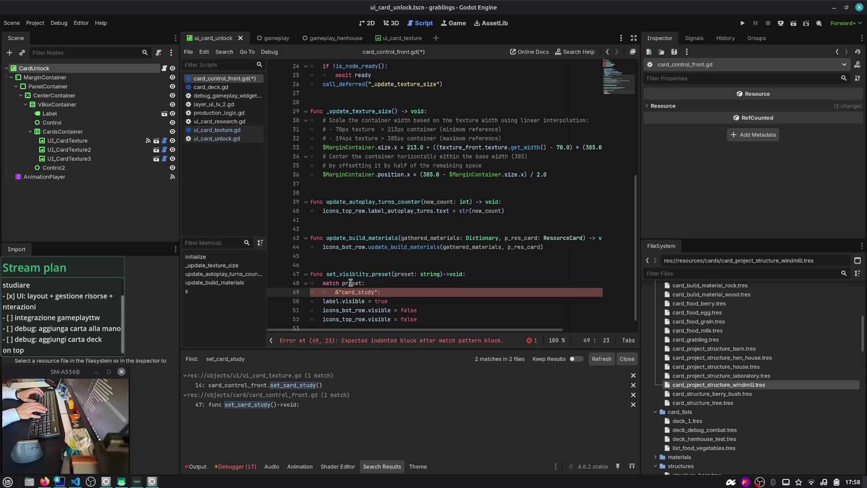
text(ui)
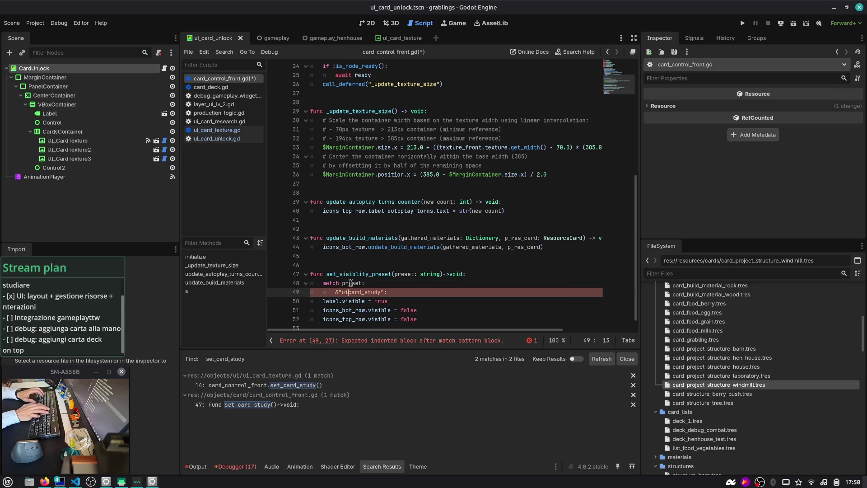
text(_)
key(Up)
key(Up)
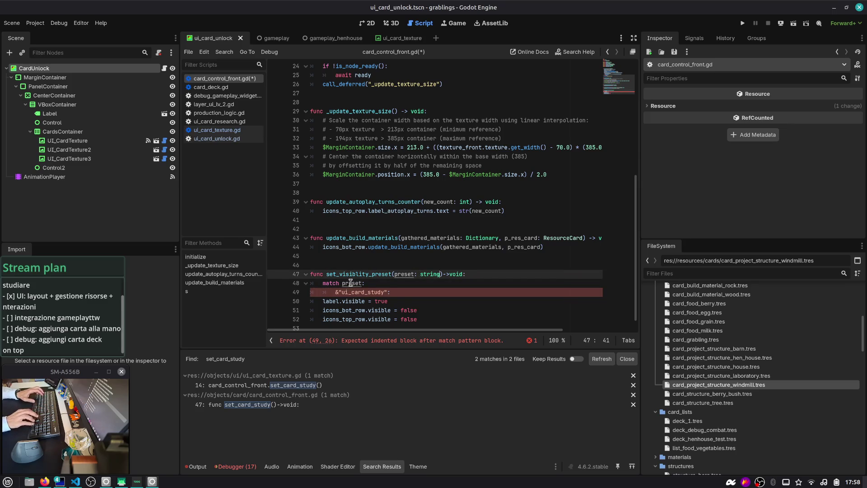
key(End)
key(Left)
key(Left)
key(Left)
text(= &"uo)
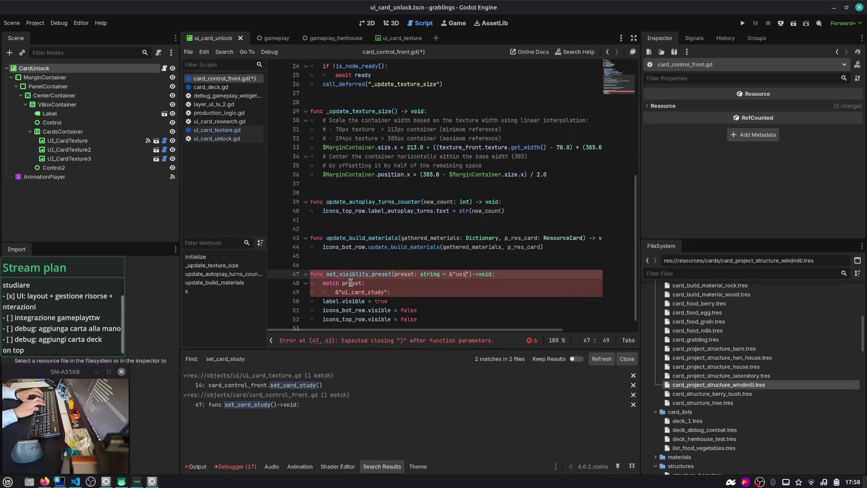
text(_card_st)
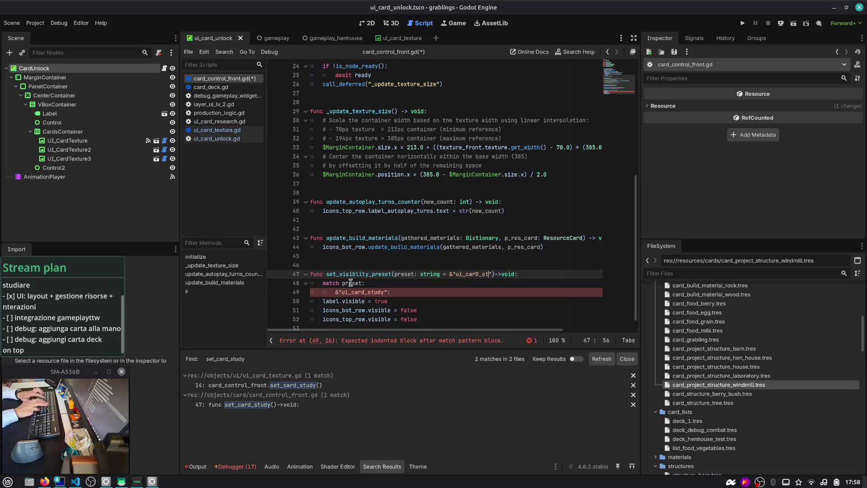
text(udy)
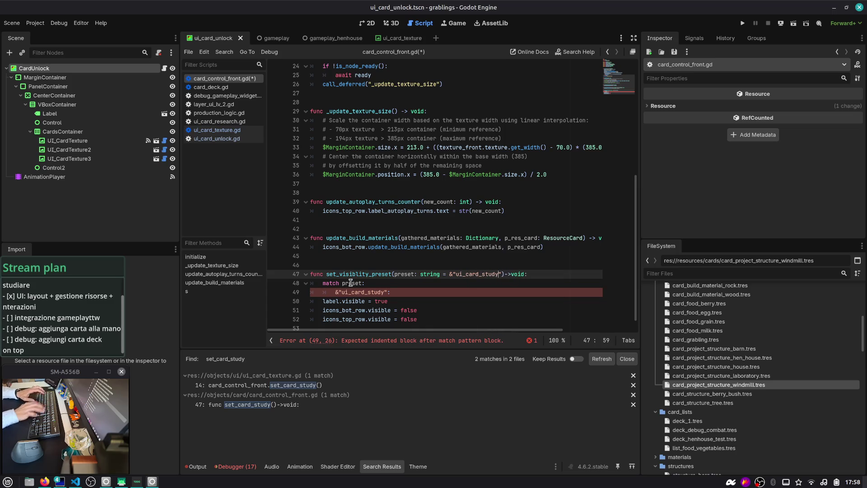
Indent the three visibility lines under the ui_card_study case and open a fallback case.
key(Down)
key(Down)
key(Down)
key(shift+Down)
key(shift+Down)
key(shift+End)
key(Tab)
key(Right)
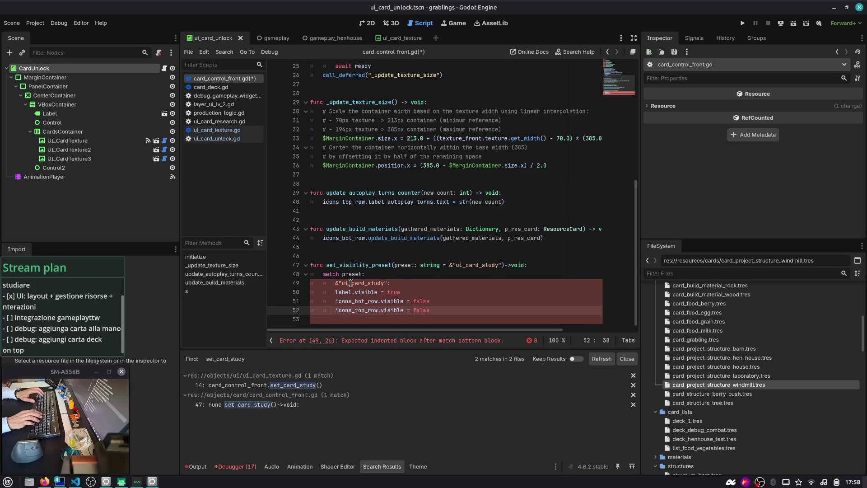
key(shift+Up)
key(shift+Up)
key(Tab)
key(Down)
key(Down)
key(End)
key(Return)
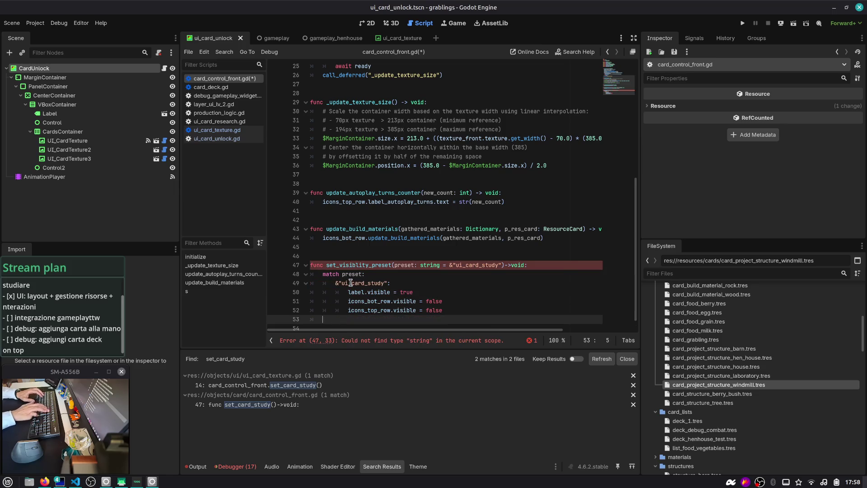
text(_:)
Make the fallback case assert(false, "Not implemented") and save the script.
key(Return)
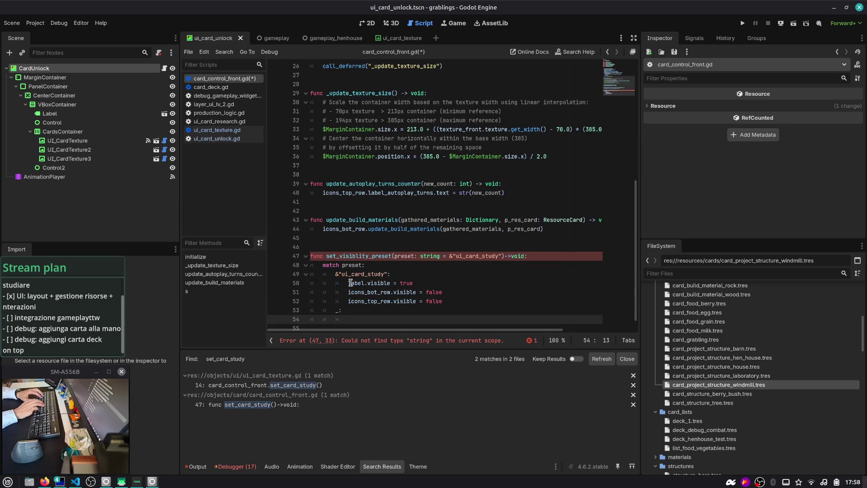
text(assert(false, "N)
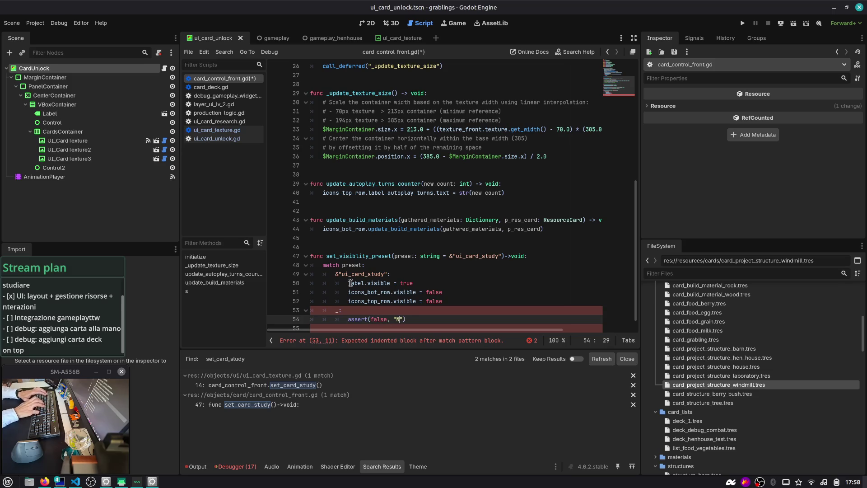
text(ot implemneted)
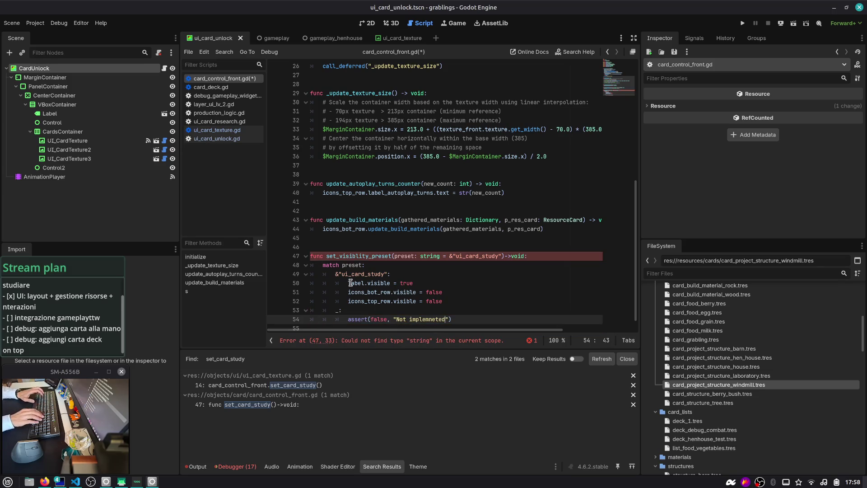
key(ctrl+shift+Right)
text(implemente)
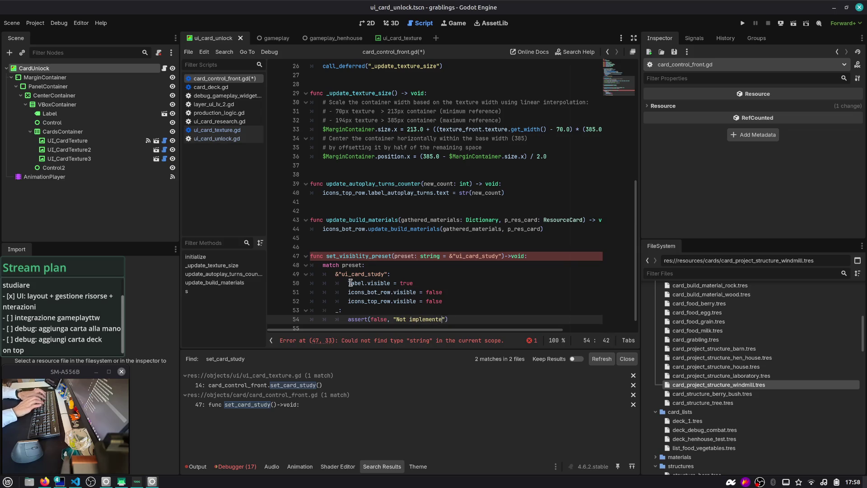
text(d)
key(ctrl+s)
Remove the ': string' annotation so preset uses := inferred typing, then save.
scroll(492, 260, down, 1)
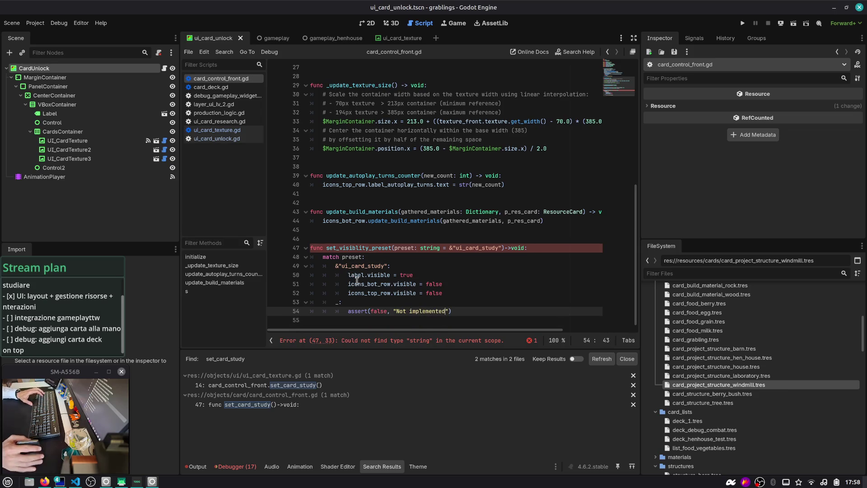
click(499, 257)
click(504, 248)
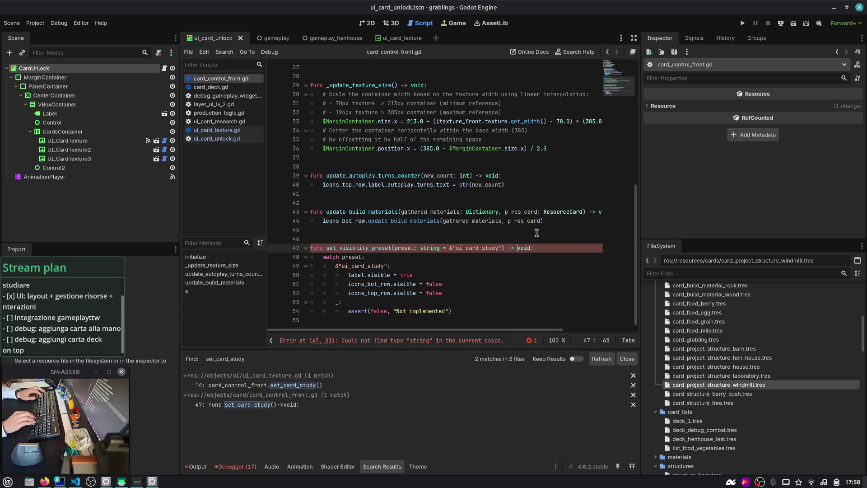
key(ctrl+shift+Right)
key(Right)
key(ctrl+shift+Right)
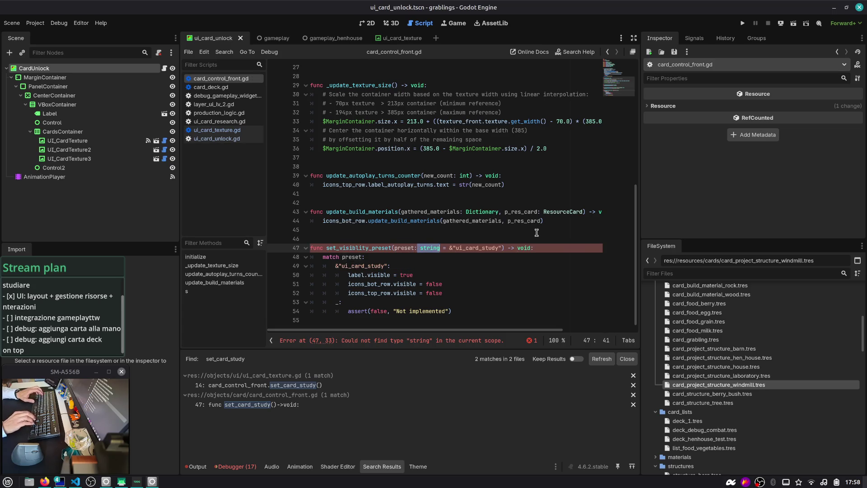
key(BackSpace)
key(Right)
text(:)
key(ctrl+s)
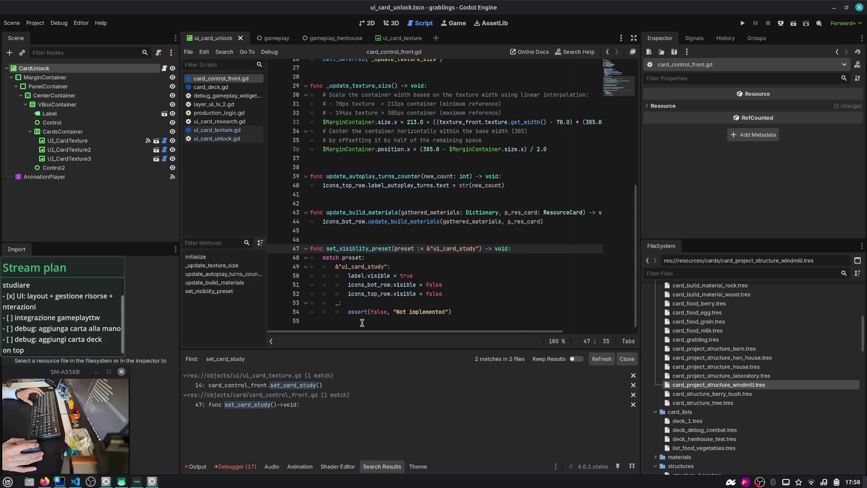
double_click(352, 249)
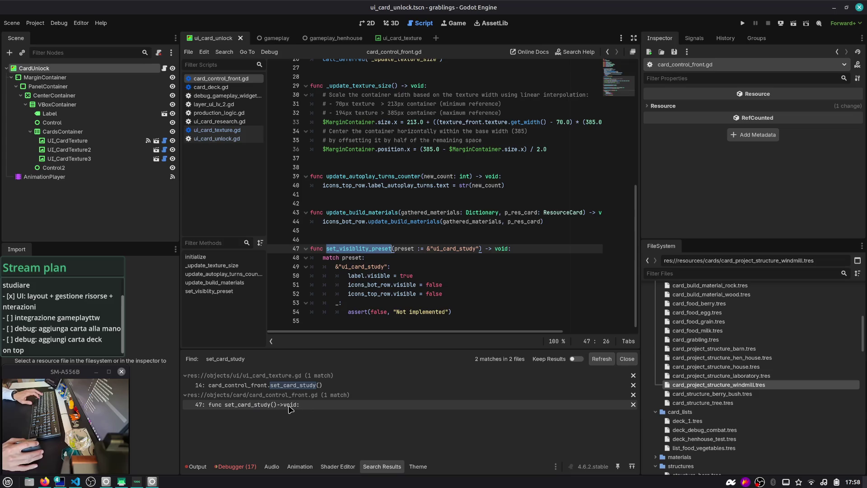
In ui_card_texture.gd, replace set_card_study() with set_visiblity_preset(&"ui_card_study") and save.
click(301, 386)
double_click(418, 187)
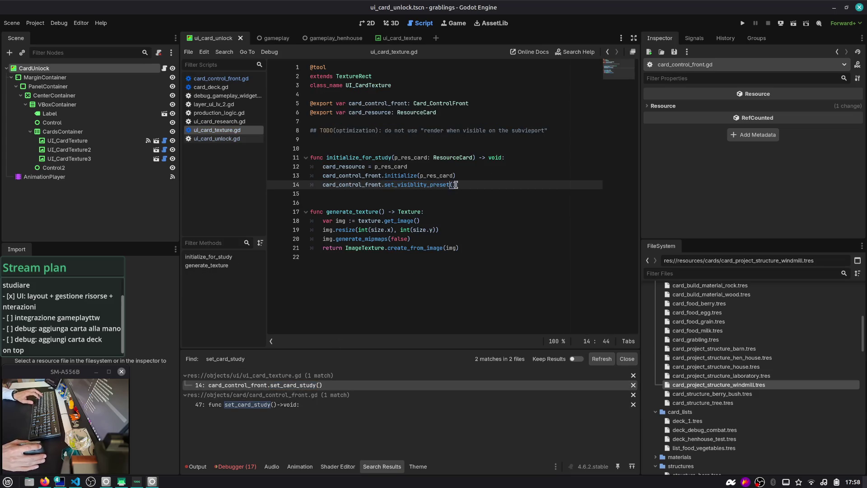
key(ctrl+v)
key(Right)
text(^)
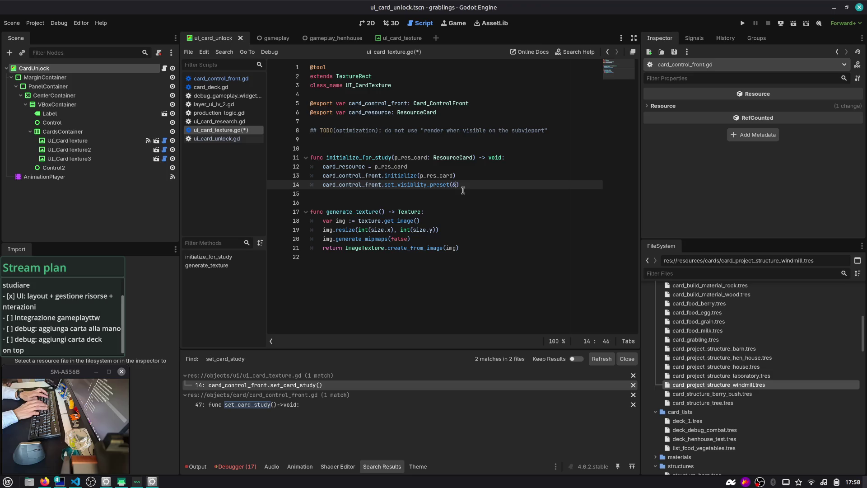
key(BackSpace)
text(&")
ctrl+click(463, 190)
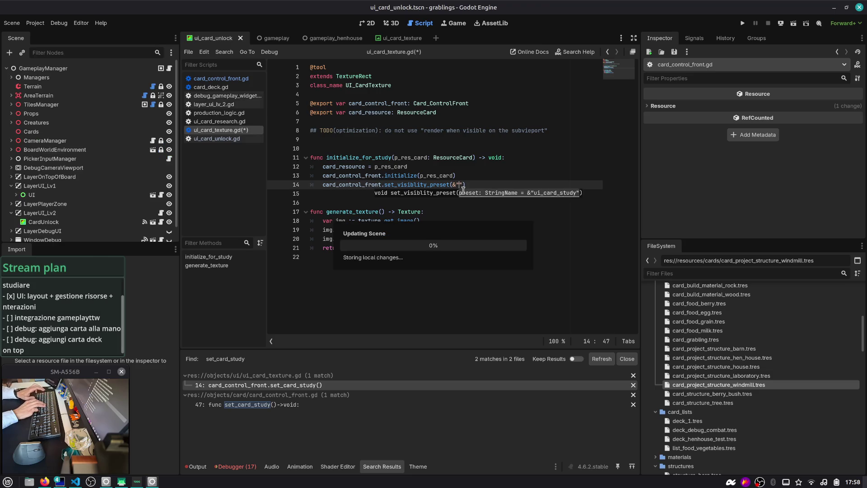
key(alt+Left)
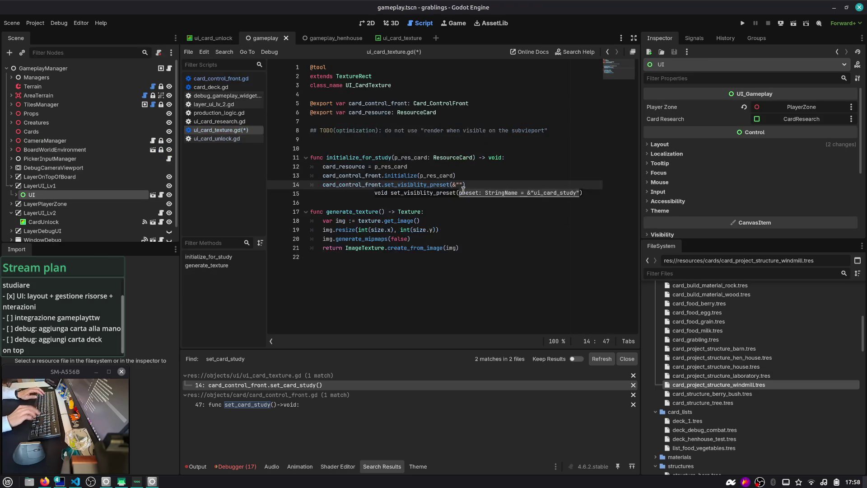
text(ui_card_study)
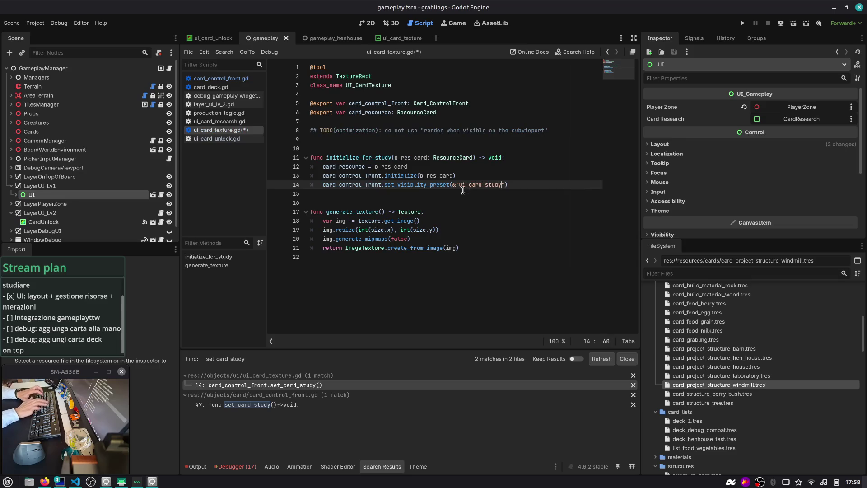
key(ctrl+s)
Review the set_visiblity_preset definition in card_control_front.gd.
click(426, 184)
ctrl+click(426, 185)
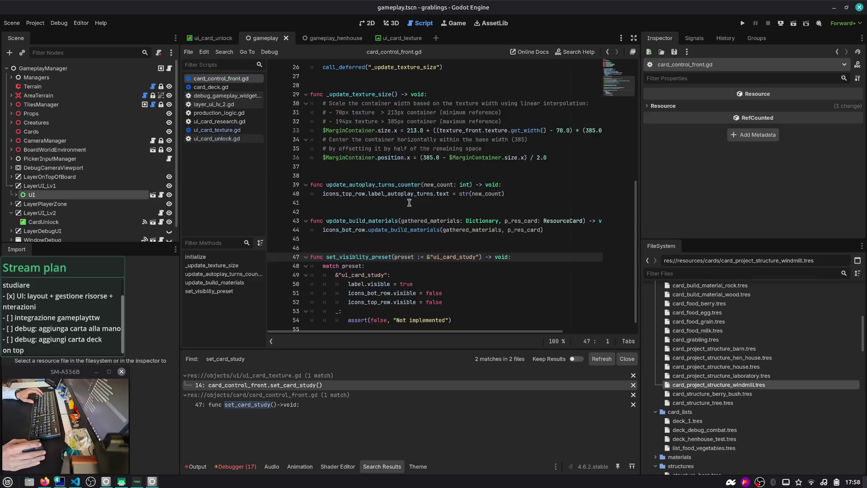
double_click(359, 248)
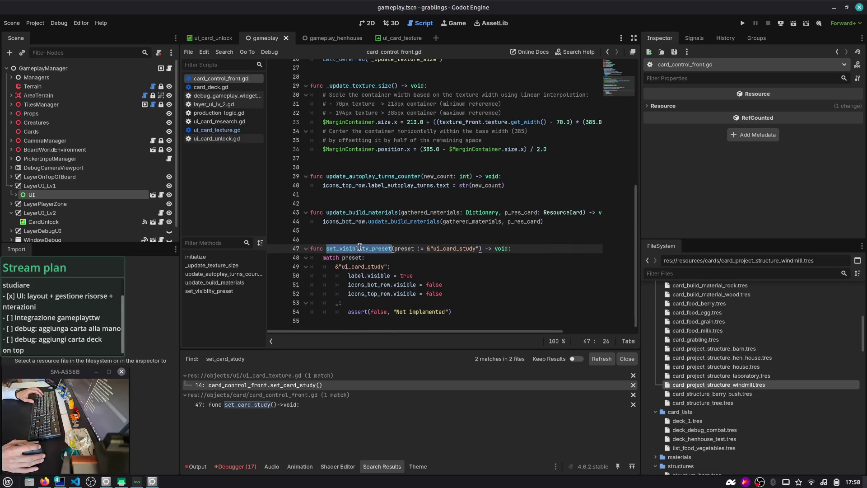
scroll(360, 246, up, 5)
scroll(360, 246, down, 5)
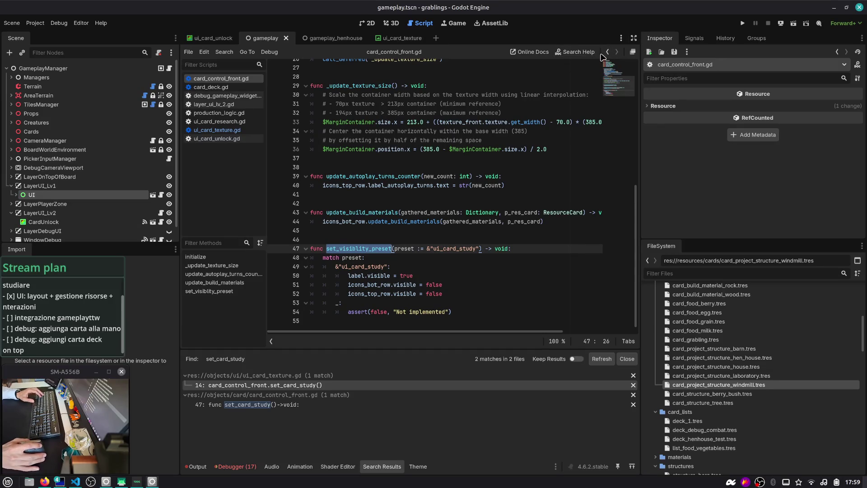
drag(492, 150, 494, 144)
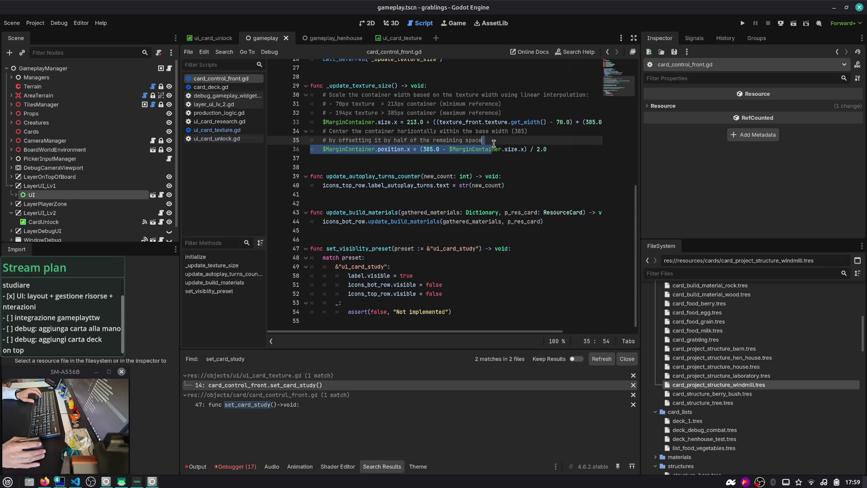
double_click(374, 250)
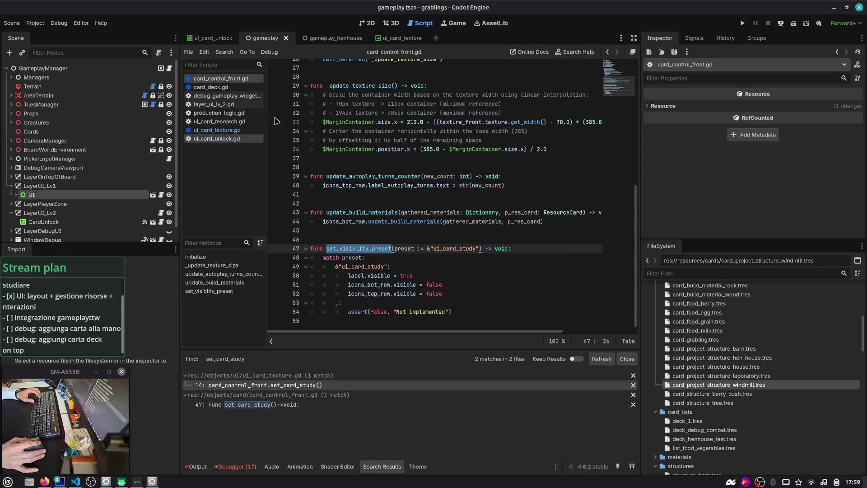
click(606, 53)
scroll(427, 152, down, 2)
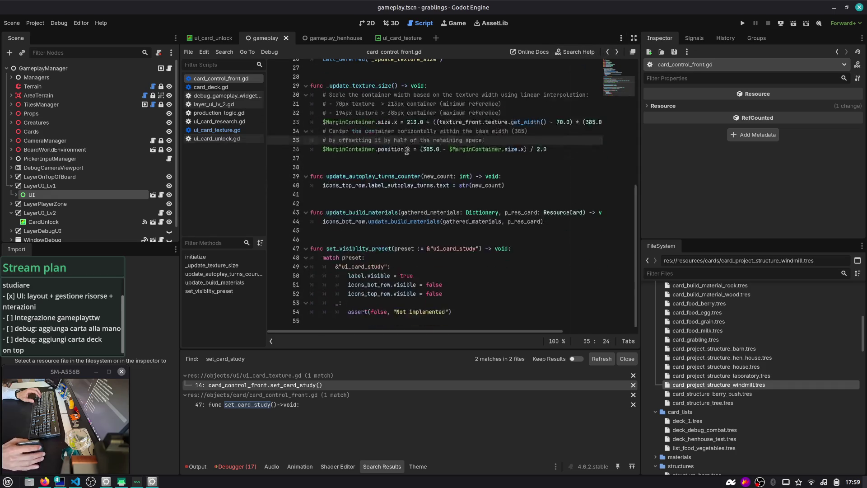
Close the ui_card_texture.gd and ui_card_unlock.gd scripts.
click(226, 131)
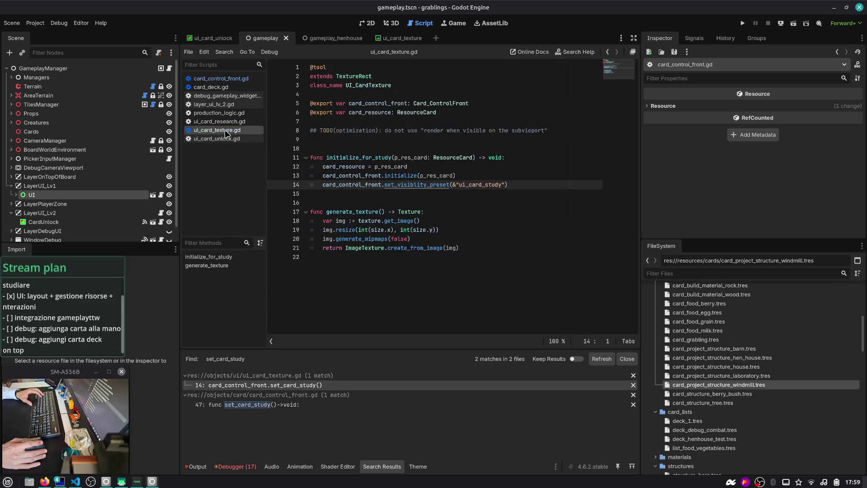
middle_click(226, 131)
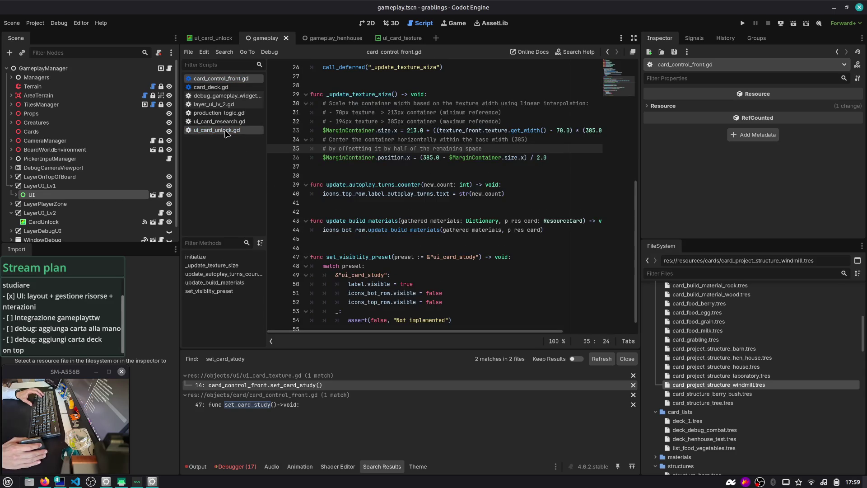
middle_click(226, 131)
Open the CardUnlock scene's script and inspect its get_available_cards_to_study loop.
click(249, 39)
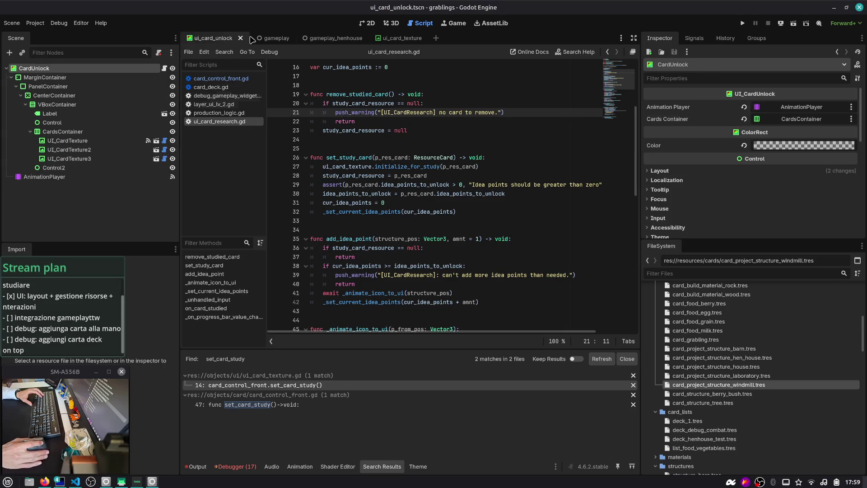
click(370, 23)
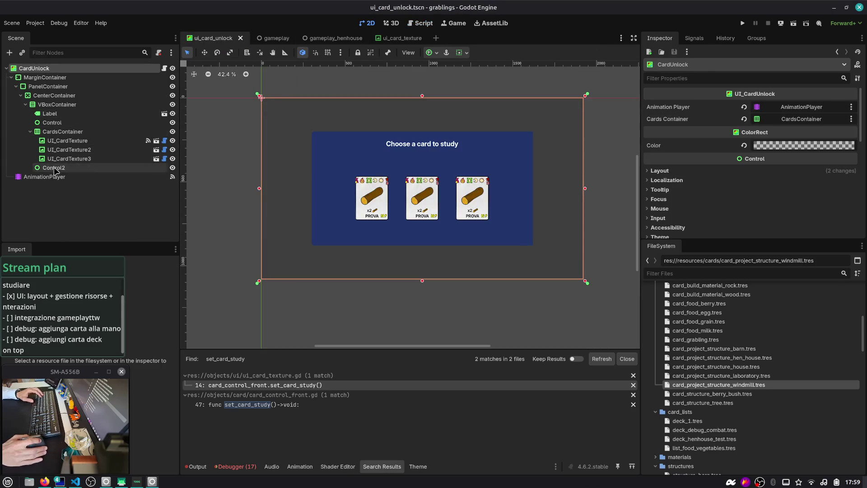
click(165, 68)
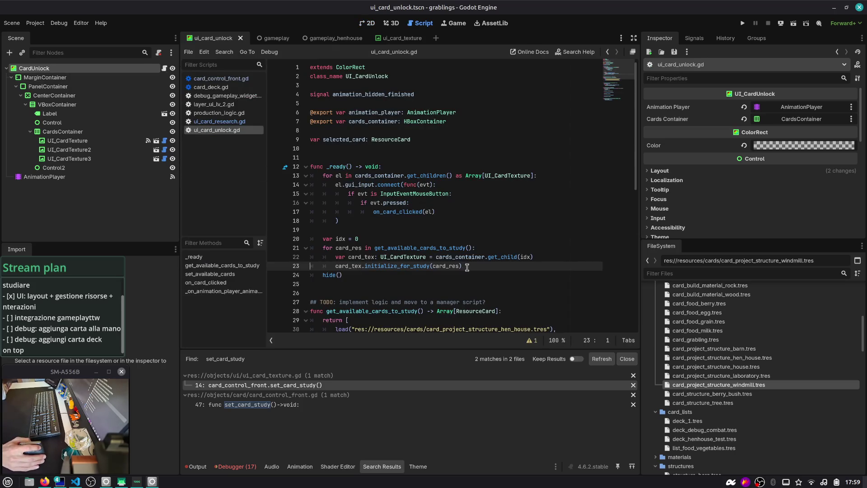
drag(462, 266, 273, 248)
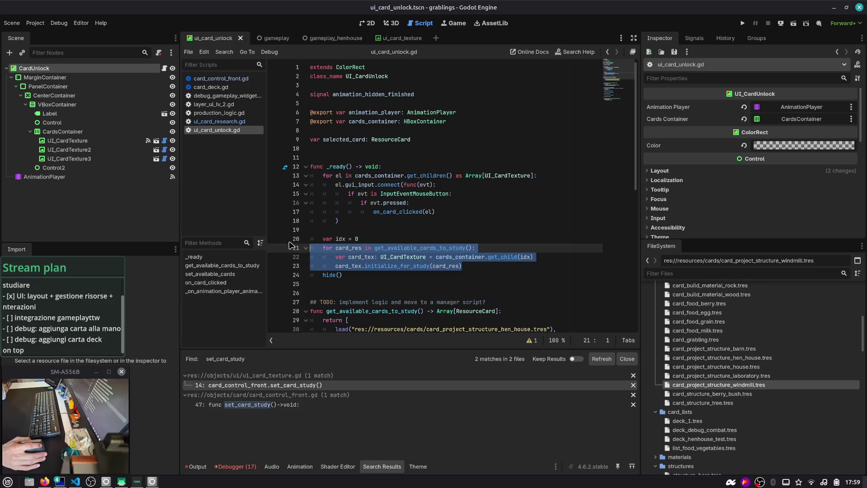
click(401, 267)
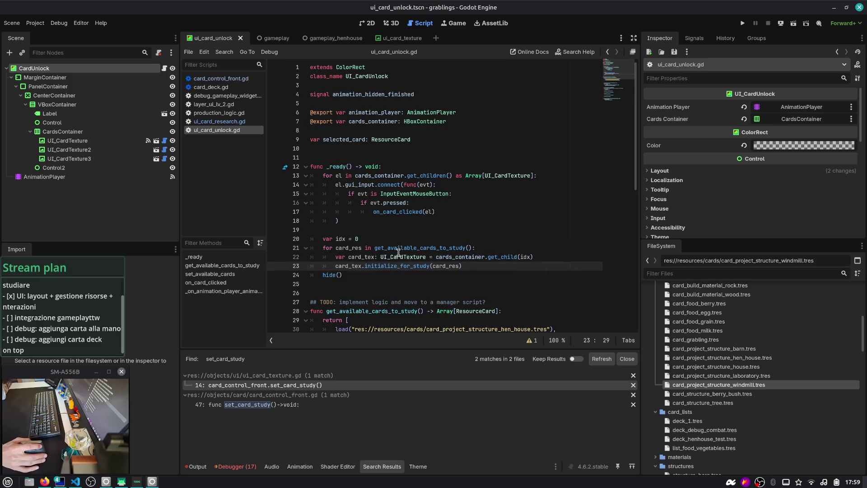
double_click(399, 252)
Check initialize_for_study's signature, then run the card unlock scene and stop it.
scroll(398, 253, down, 3)
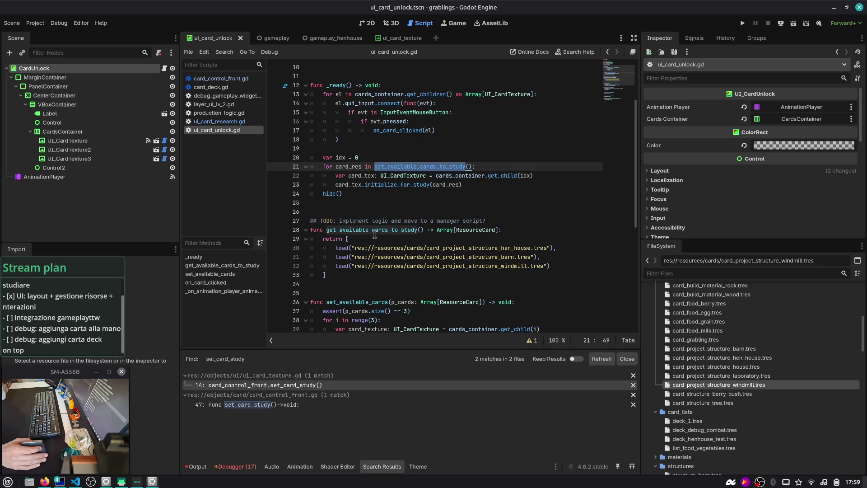
scroll(375, 235, down, 3)
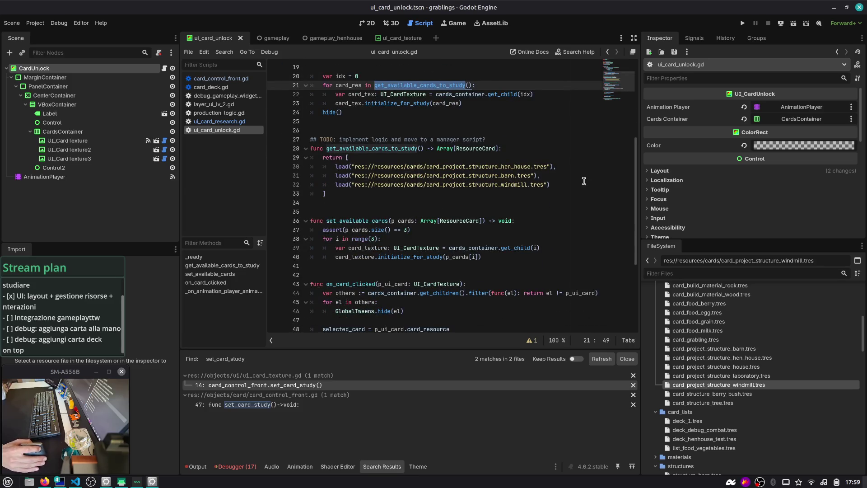
drag(584, 182, 324, 166)
scroll(334, 165, up, 2)
double_click(393, 161)
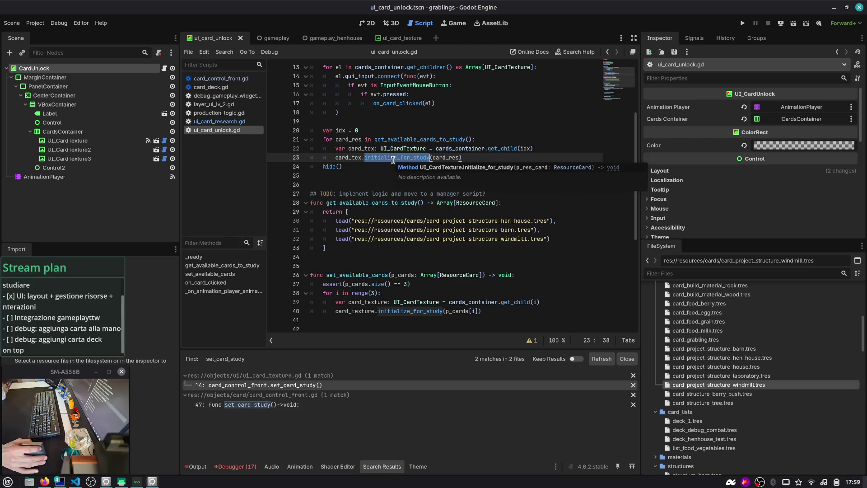
key(F5)
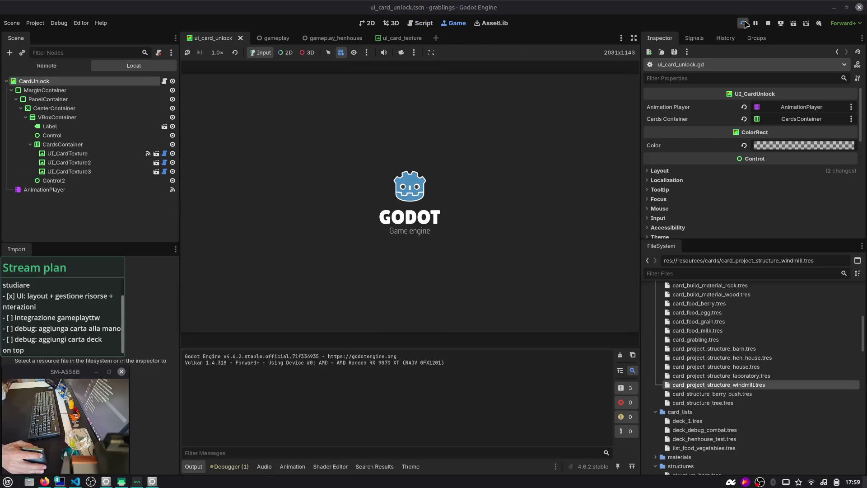
click(768, 24)
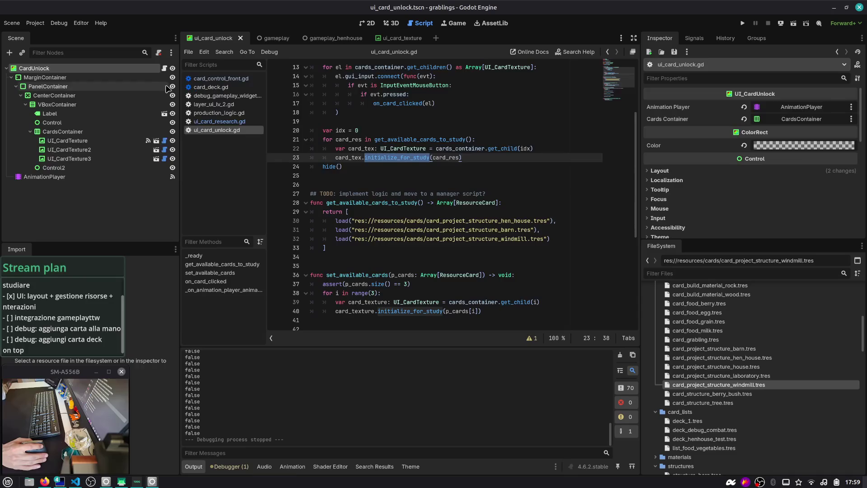
Comment out the hide() call on line 24 and test-run the game.
scroll(382, 159, up, 4)
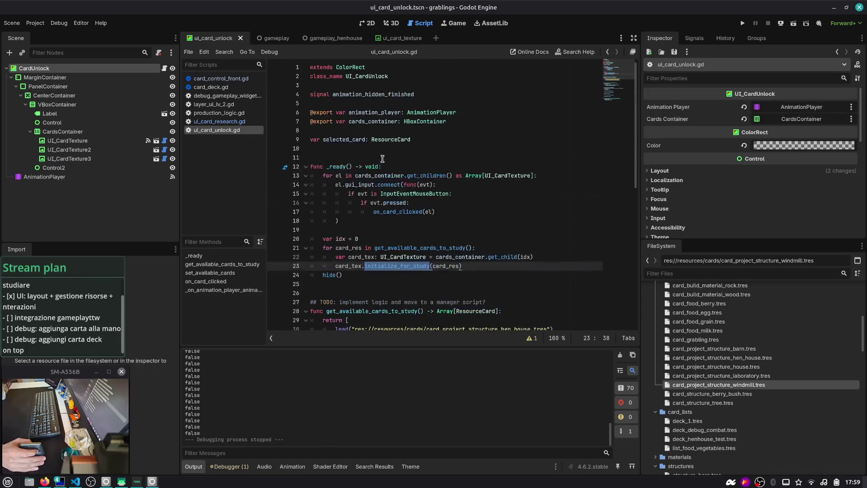
click(339, 277)
key(ctrl+k)
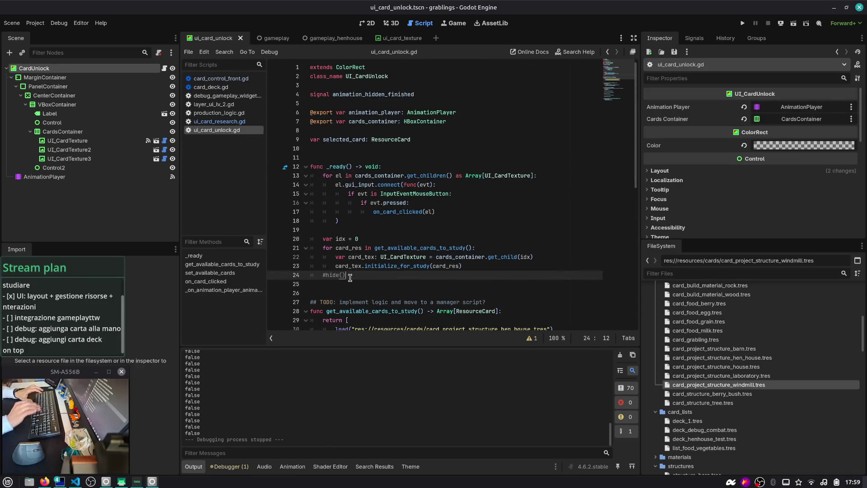
key(F5)
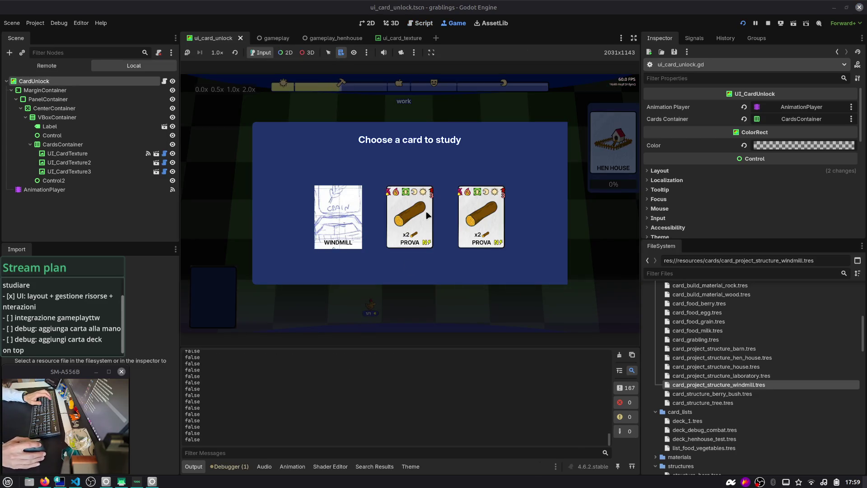
click(768, 23)
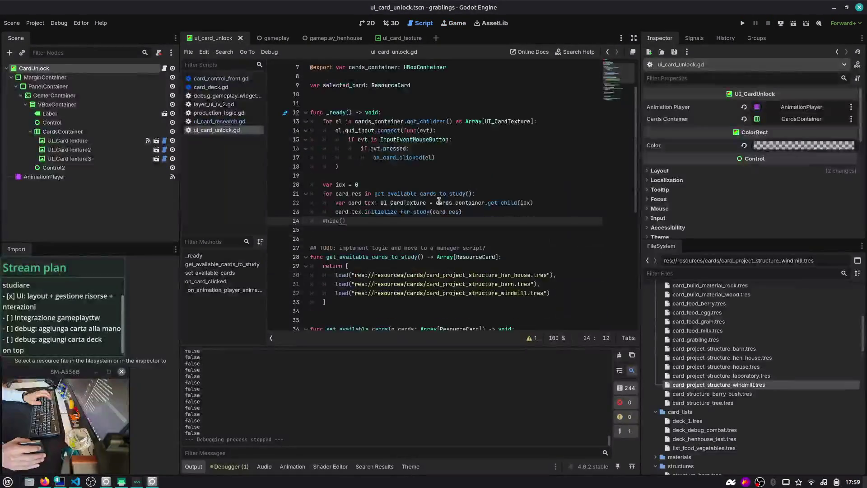
Add 'idx += 1' inside the for loop and rerun the game to confirm the fix.
click(341, 186)
click(479, 212)
key(Return)
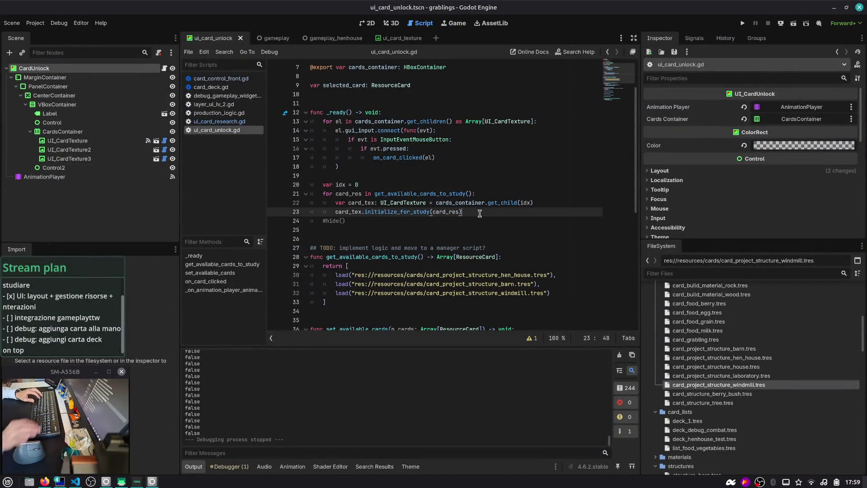
text(idx += 1)
key(F5)
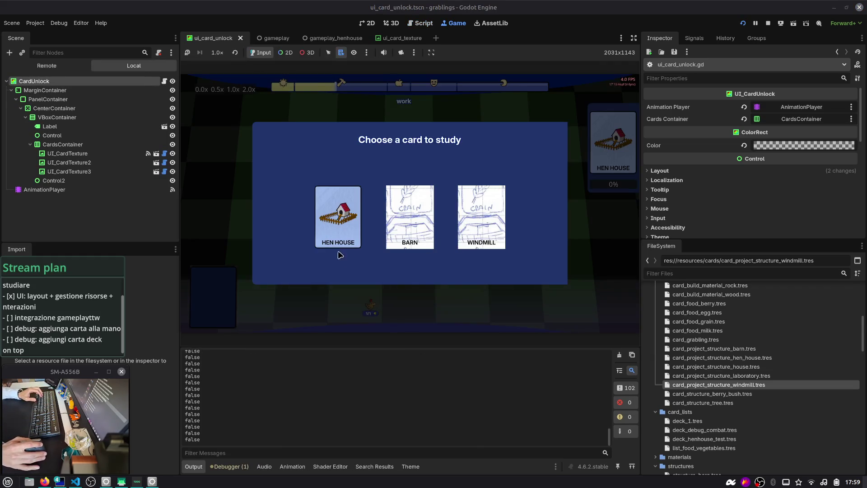
click(768, 23)
Open dev-cards-listing.tscn through Quick Open Scene.
key(ctrl+shift+o)
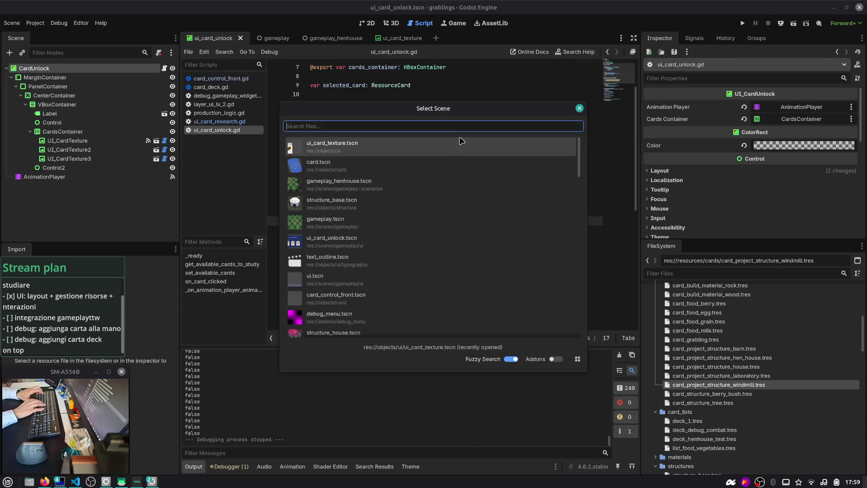
key(Escape)
key(ctrl+shift+o)
text(dev)
key(Return)
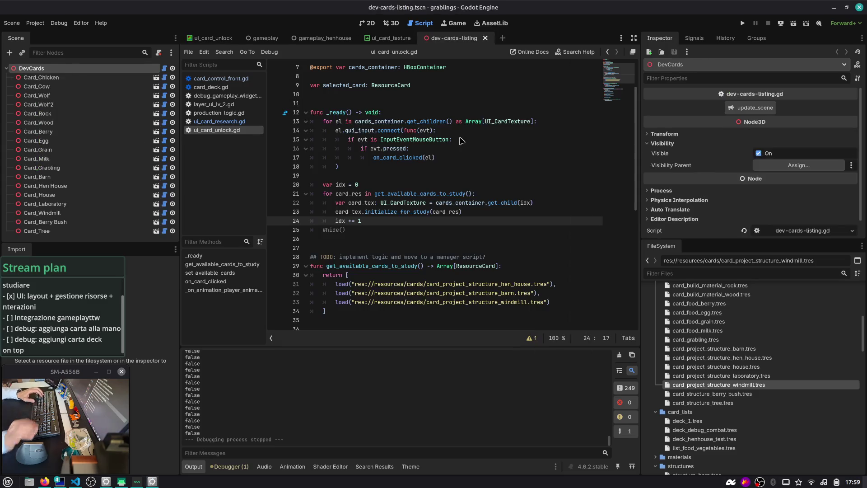
In the 3D view of the card grid, select the Windmill card.
click(373, 24)
click(394, 23)
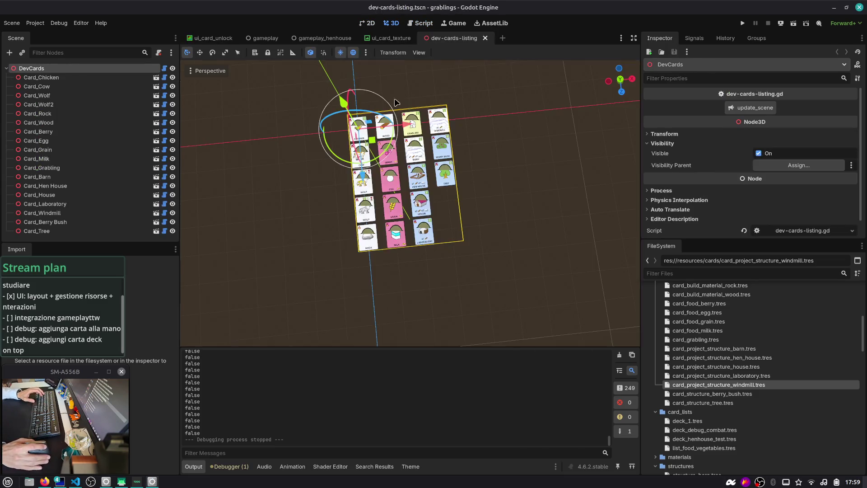
scroll(425, 249, up, 5)
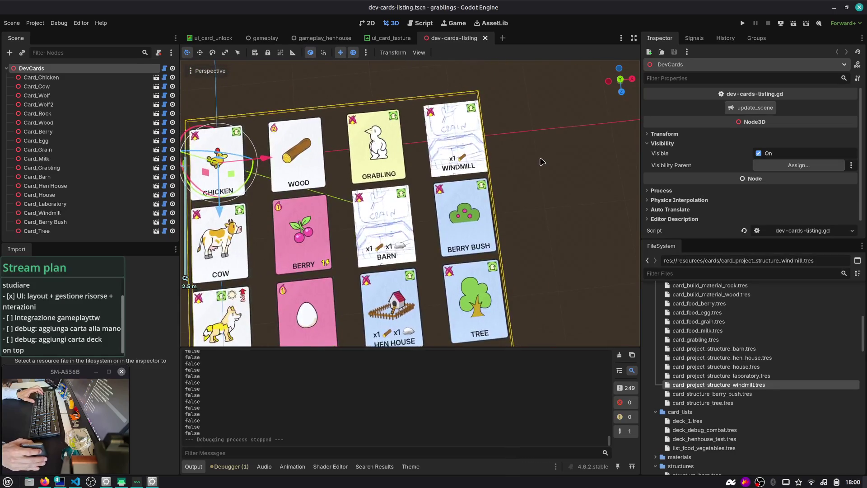
drag(541, 158, 537, 141)
scroll(421, 198, up, 3)
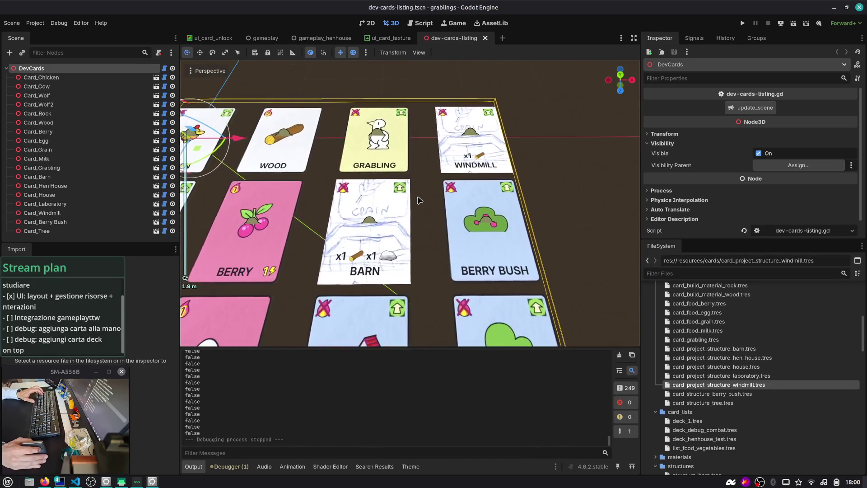
click(400, 200)
click(476, 132)
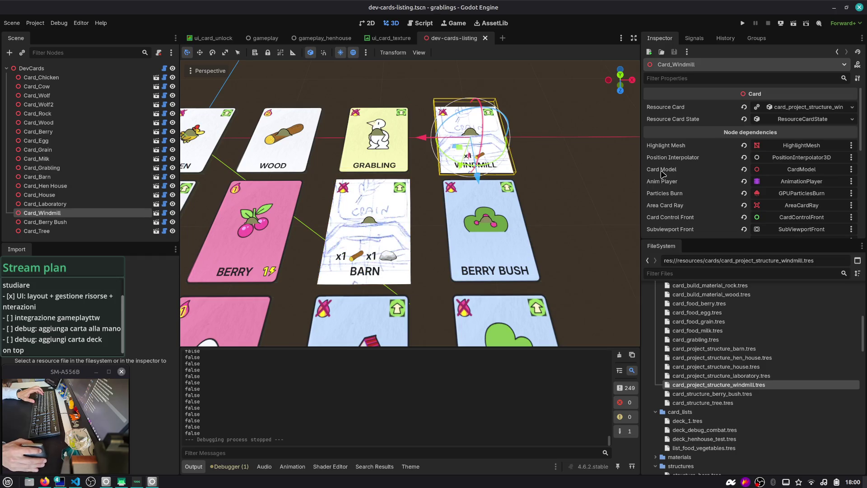
mouse_move(541, 190)
mouse_down()
mouse_move(527, 188)
mouse_move(529, 207)
mouse_up()
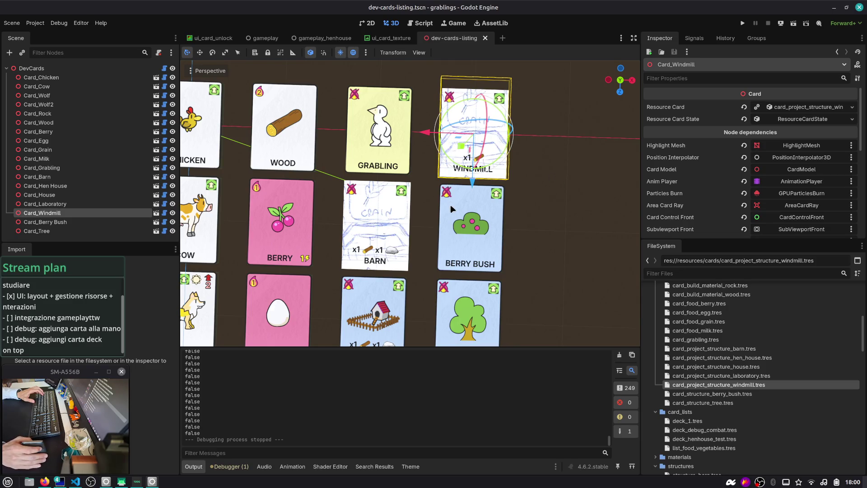
scroll(451, 206, down, 2)
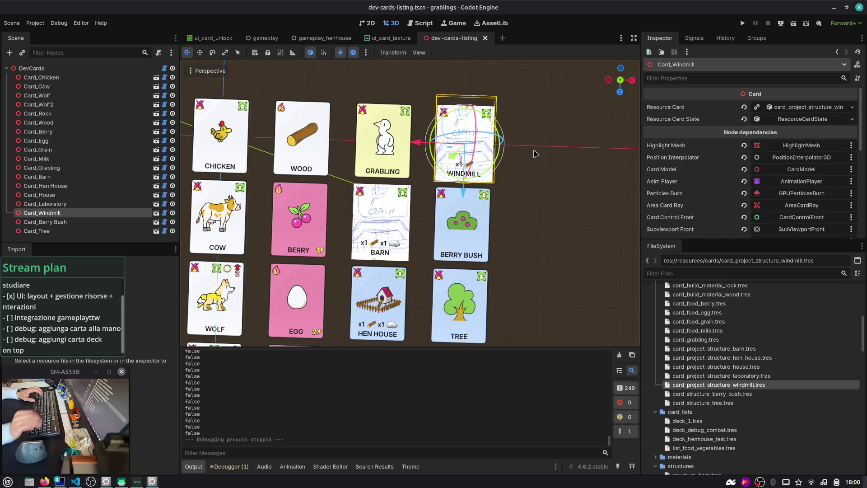
Expand the Windmill card's resources and reveal card-barn-art.png in the FileSystem dock.
click(804, 119)
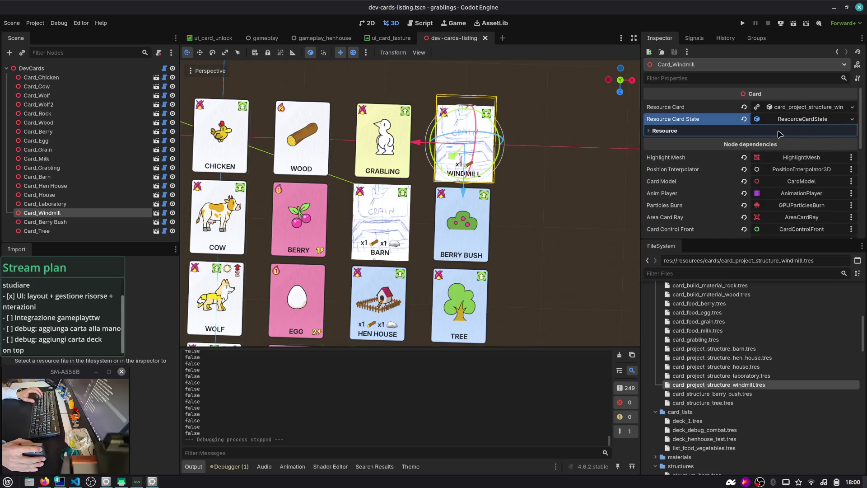
click(795, 107)
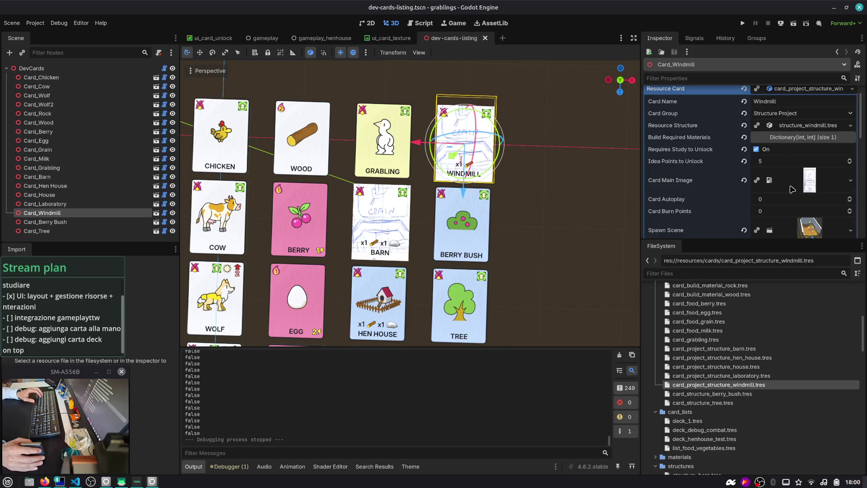
click(850, 180)
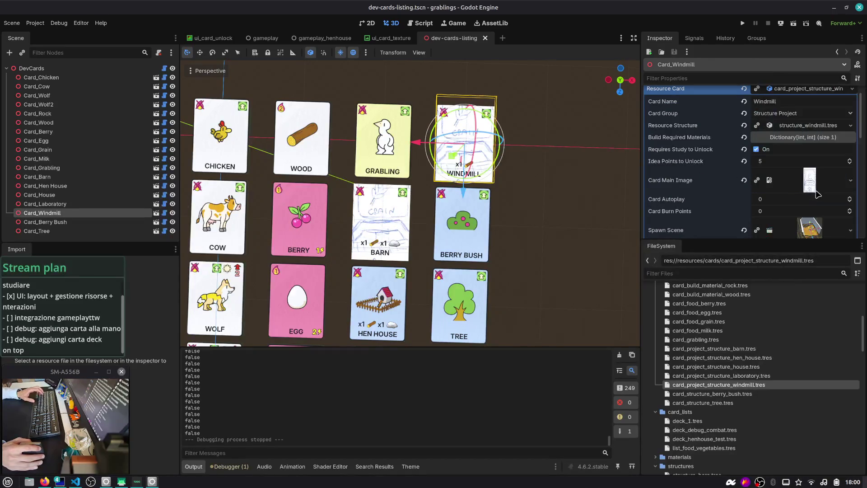
click(851, 180)
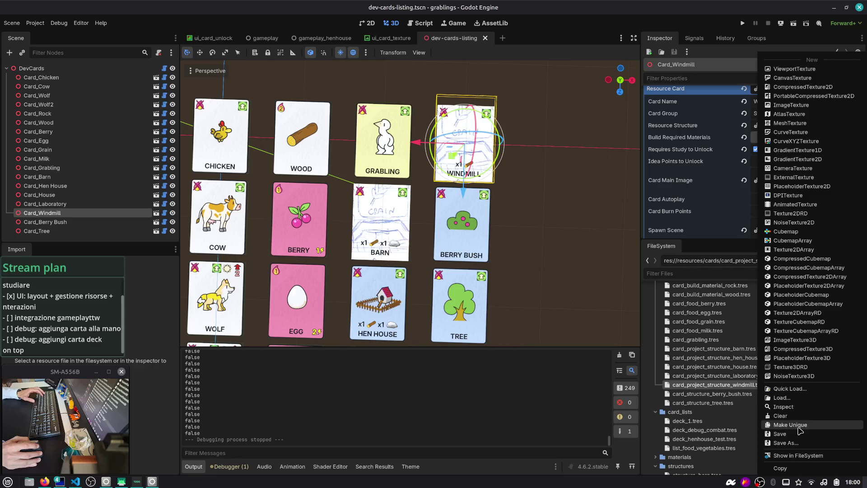
click(792, 457)
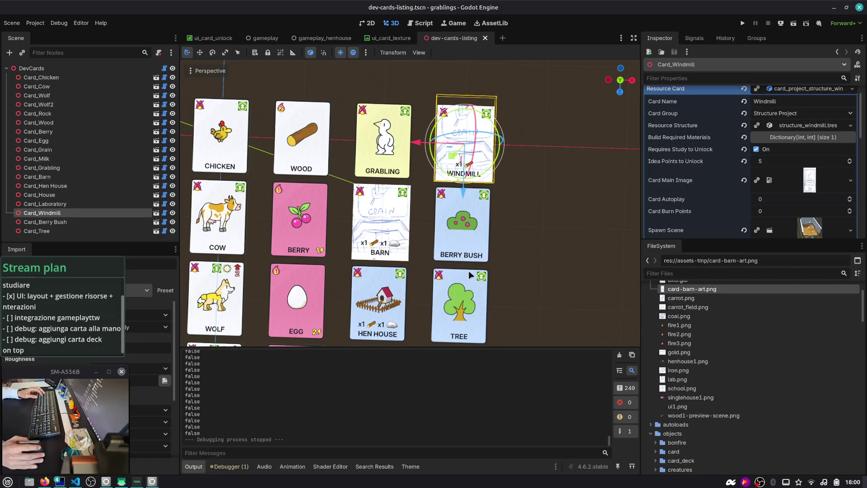
Duplicate card-barn-art.png as card-windmill-art.png in assets-tmp.
right_click(730, 293)
key(Escape)
scroll(705, 313, up, 1)
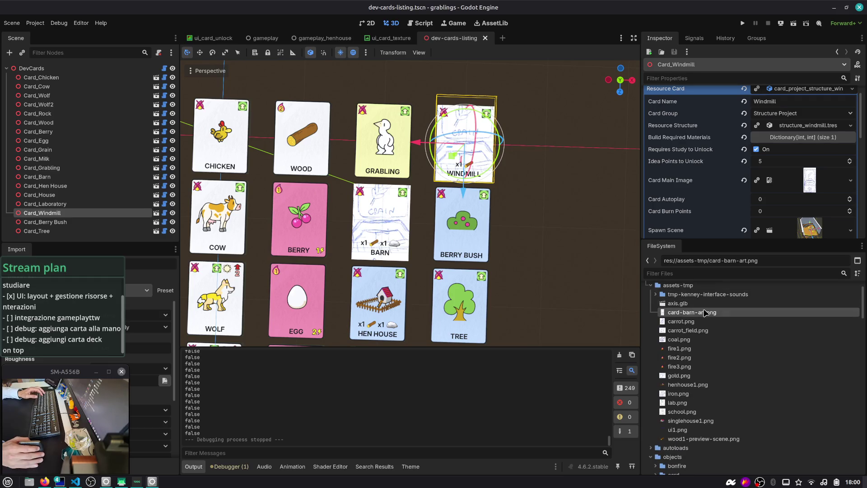
right_click(705, 312)
click(750, 402)
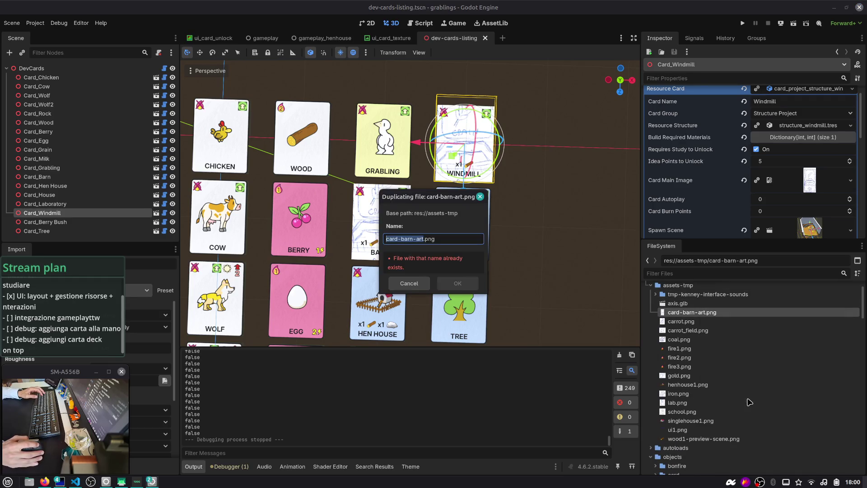
double_click(406, 239)
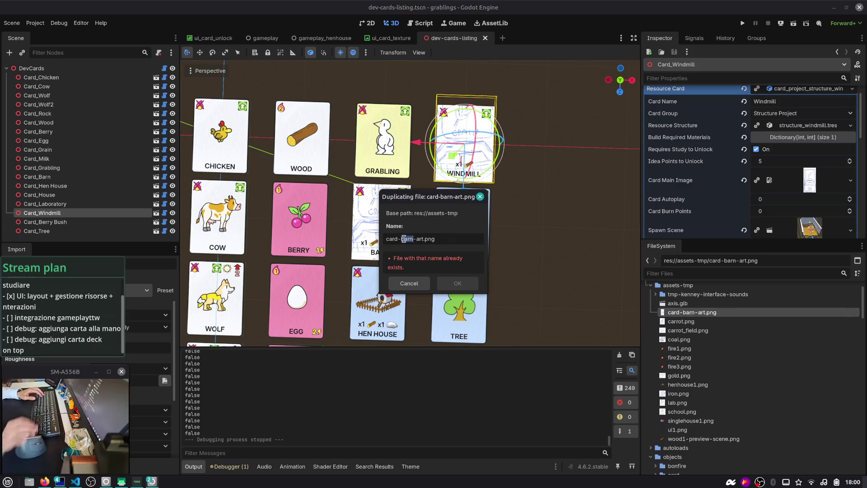
text(windmill)
key(Return)
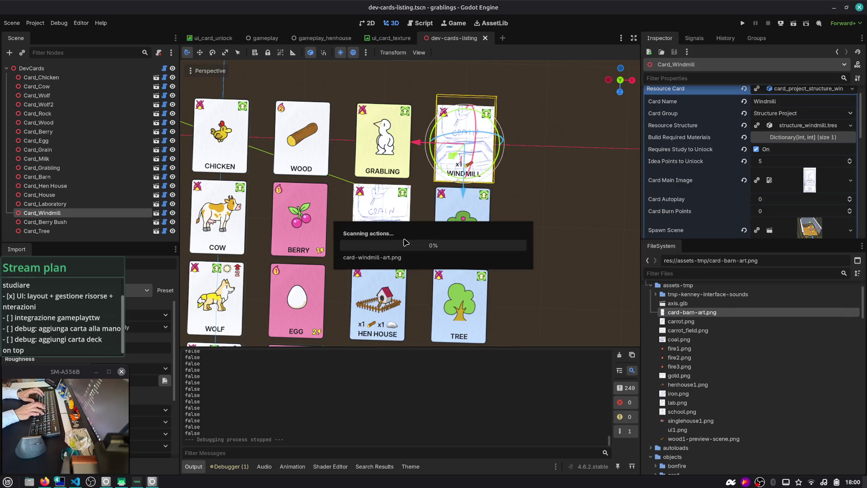
right_click(692, 311)
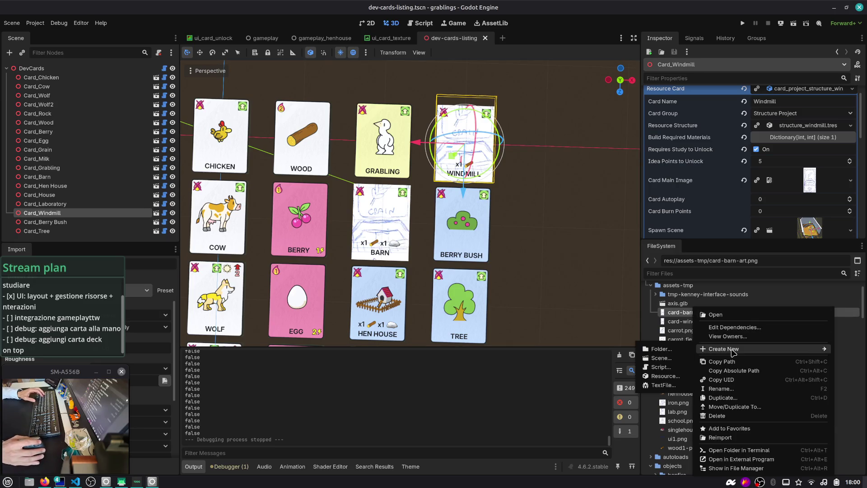
Show assets-tmp in Nemo and open card-windmill-art.png with GIMP.
click(745, 468)
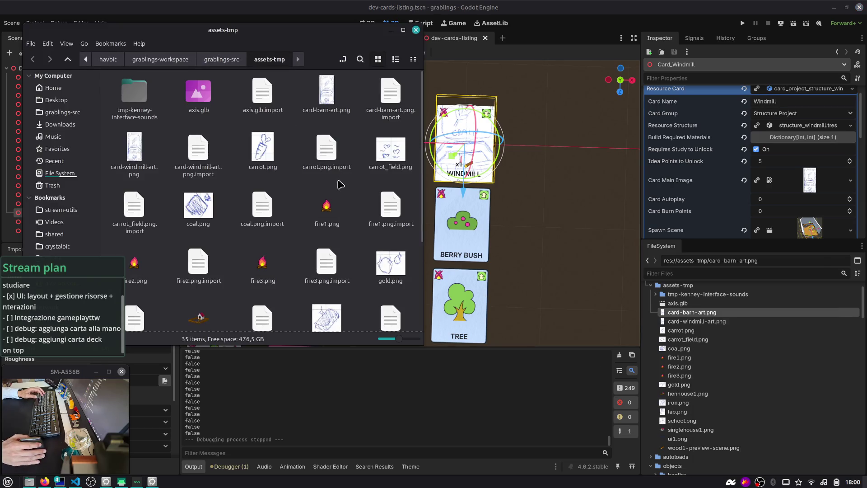
right_click(134, 164)
mouse_move(151, 142)
mouse_down()
mouse_move(162, 159)
mouse_move(446, 326)
mouse_move(578, 204)
mouse_up()
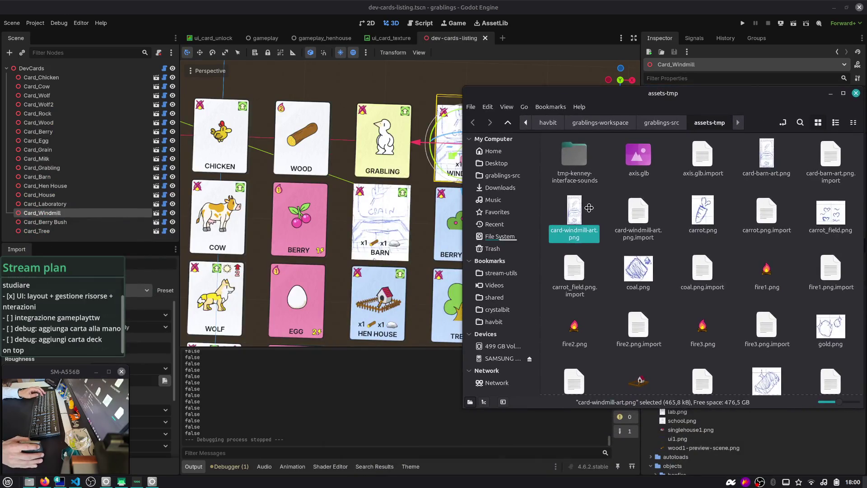
right_click(564, 207)
mouse_move(591, 226)
click(687, 260)
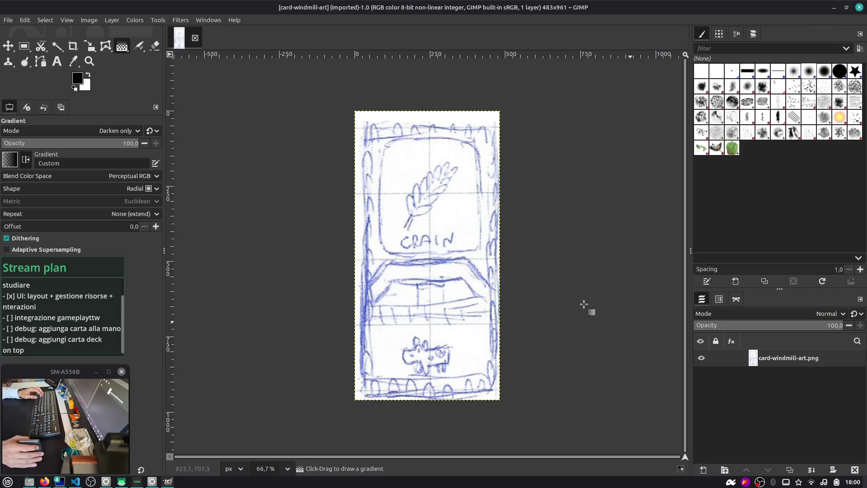
Select the whole image and set the foreground colour to gold.
key(ctrl+a)
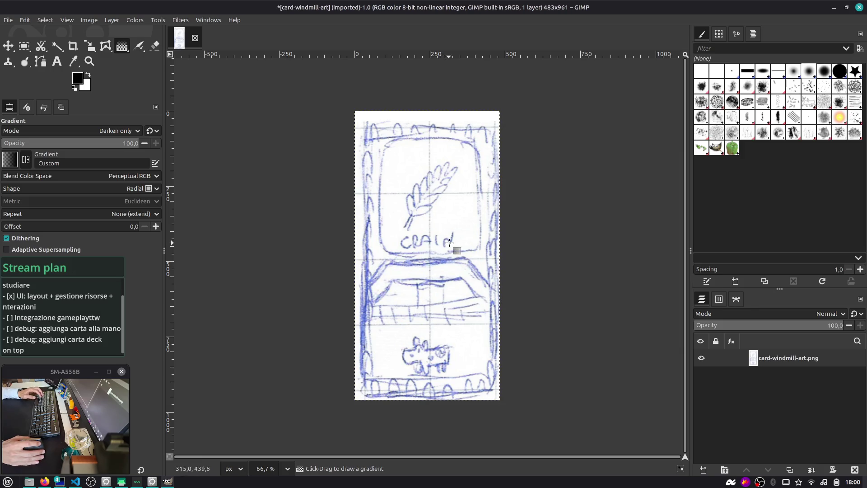
key(shift+b)
click(89, 76)
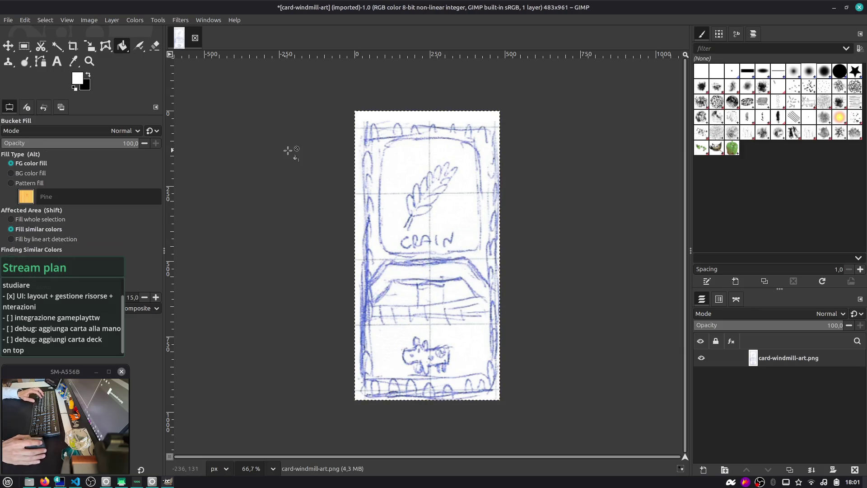
click(78, 81)
mouse_move(387, 216)
mouse_down()
mouse_move(379, 252)
mouse_move(378, 223)
mouse_up()
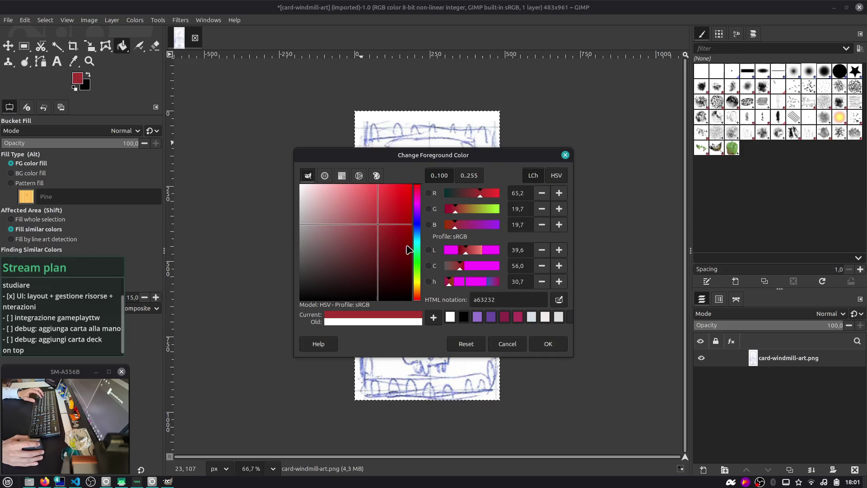
click(418, 285)
click(548, 343)
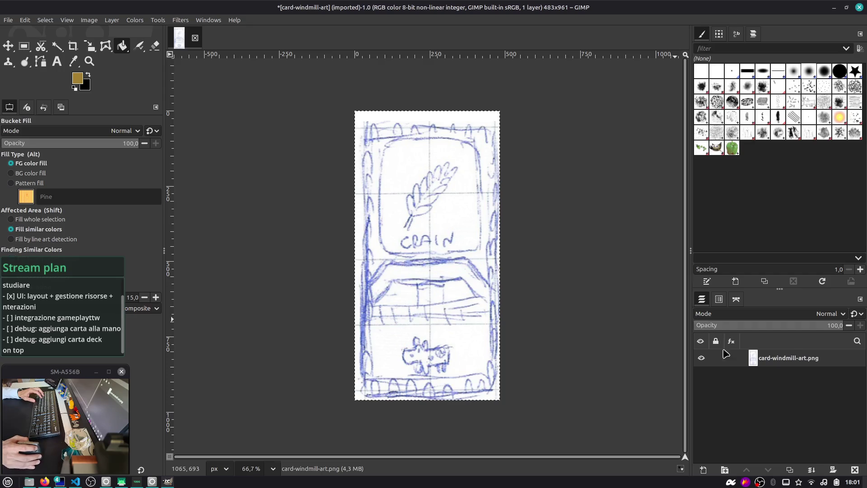
Add a transparent layer, bucket-fill it gold and lower its opacity to 54.
click(704, 471)
click(570, 371)
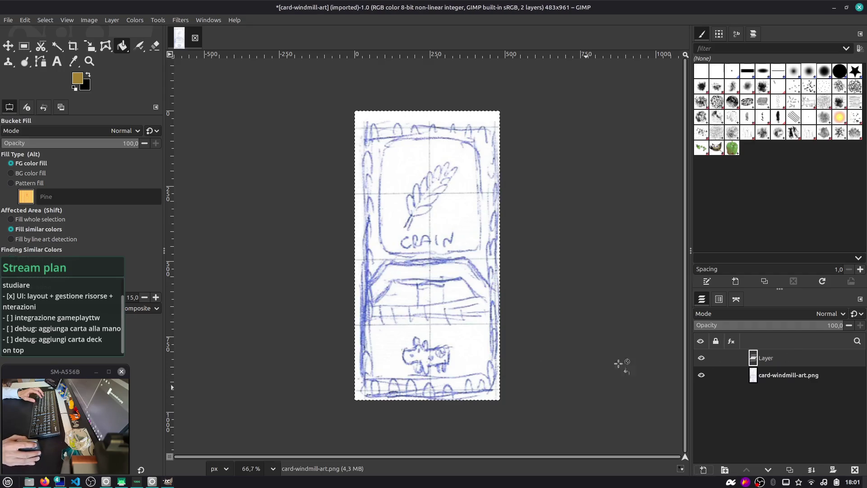
click(411, 249)
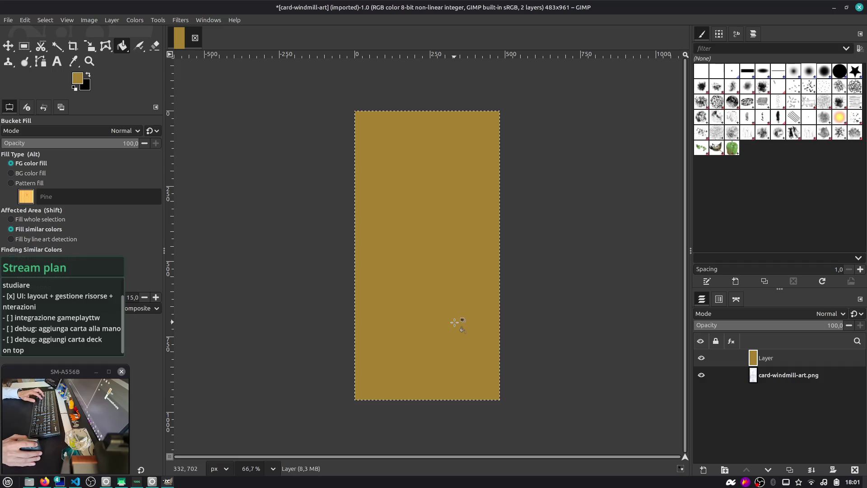
mouse_move(767, 326)
mouse_down()
mouse_move(736, 325)
mouse_move(774, 326)
mouse_up()
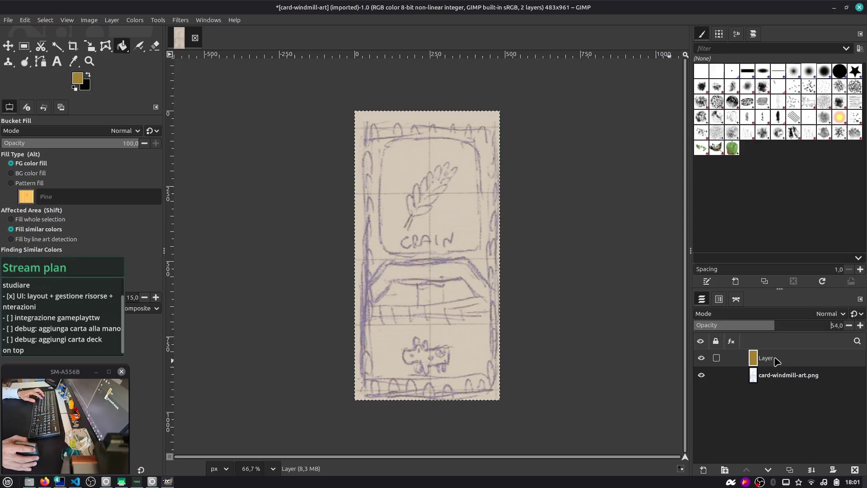
Add a WINDMILL title in Sans-serif Bold 62 px above the sketch and overwrite the PNG.
key(t)
click(382, 208)
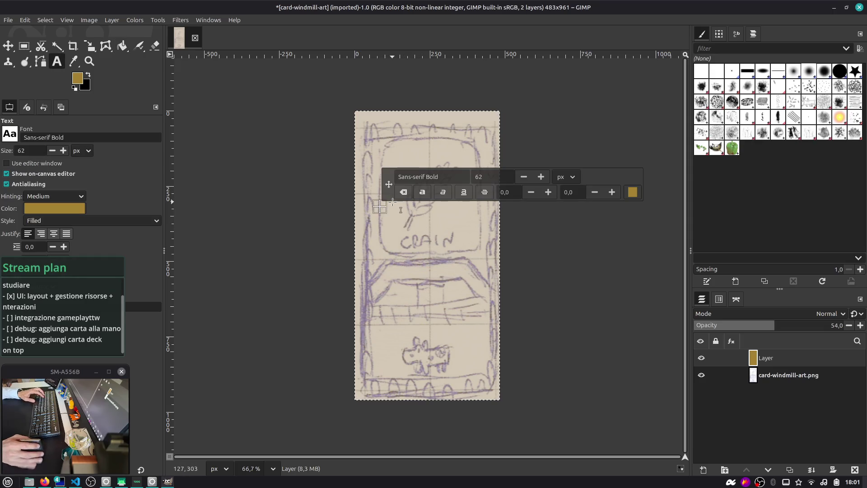
text(WINDMILL)
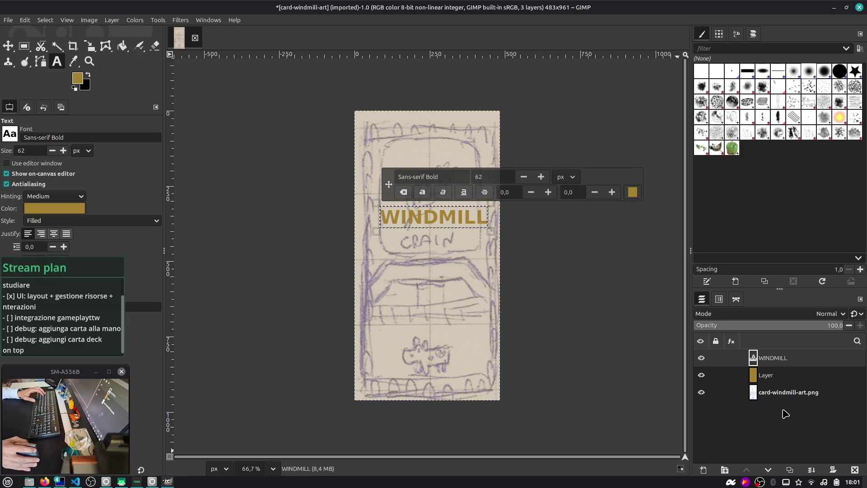
click(8, 19)
click(39, 151)
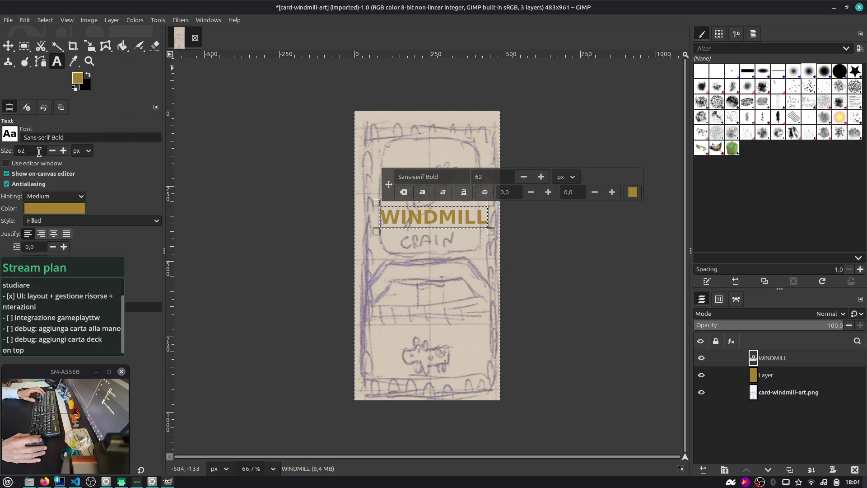
Back in Godot, select the Windmill card in dev-cards-listing and expand its Resource Card.
click(835, 8)
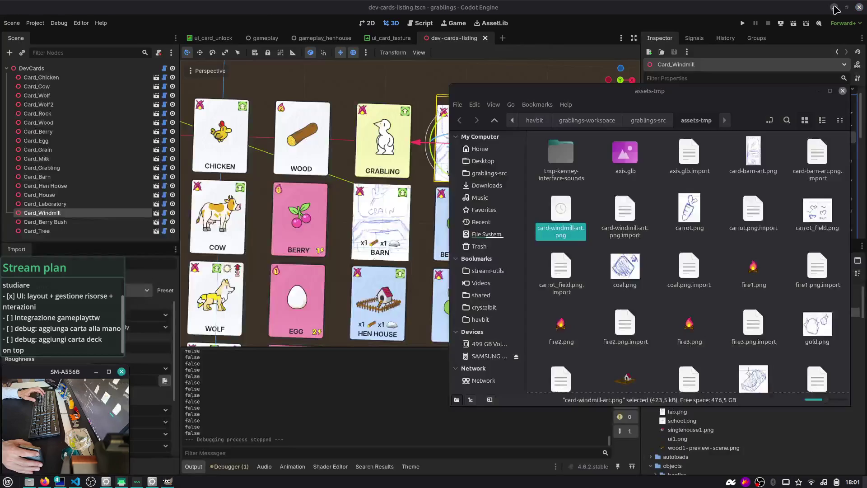
click(615, 22)
scroll(499, 140, down, 5)
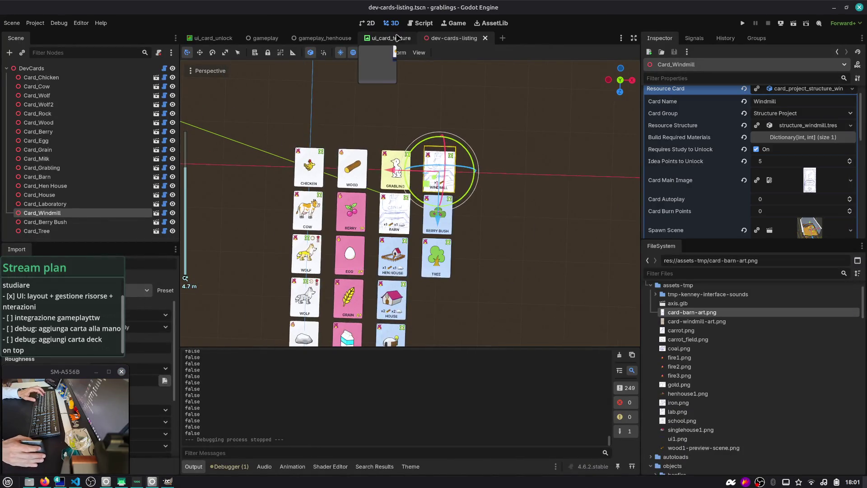
click(452, 38)
click(437, 194)
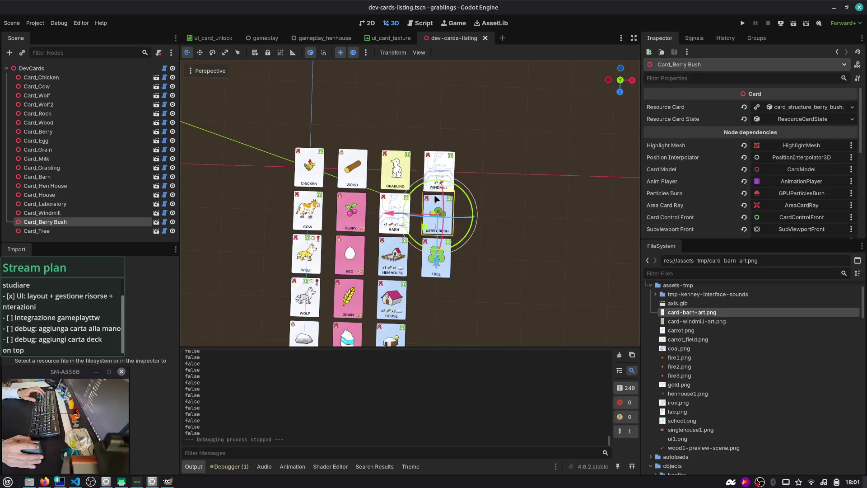
click(814, 107)
Quick-load card-windmill-art.png as Card Main Image, save the scene and run the game.
scroll(804, 202, down, 1)
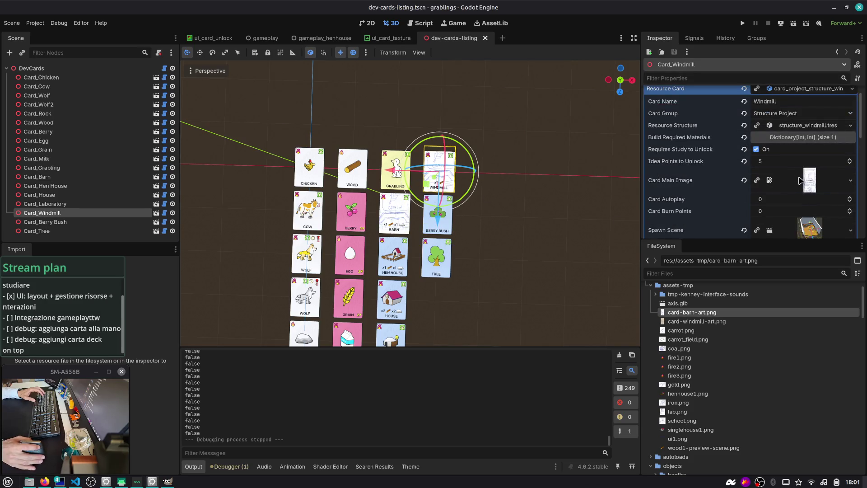
click(803, 181)
click(852, 183)
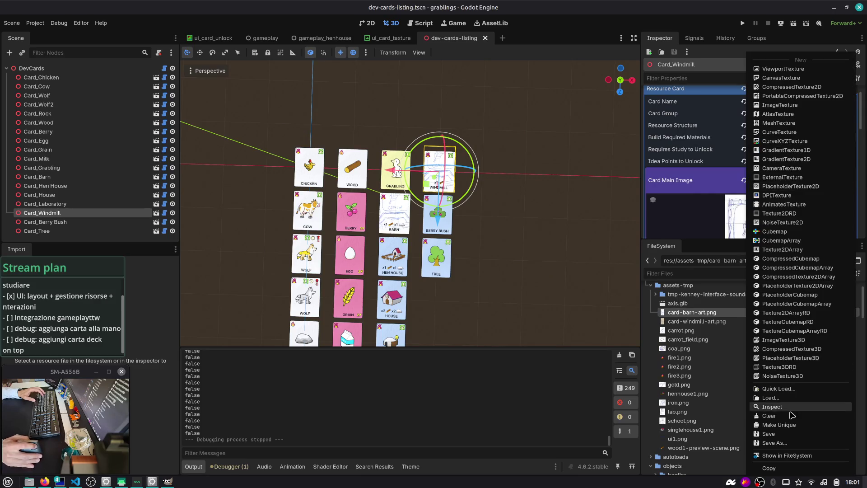
click(790, 392)
text(windmill)
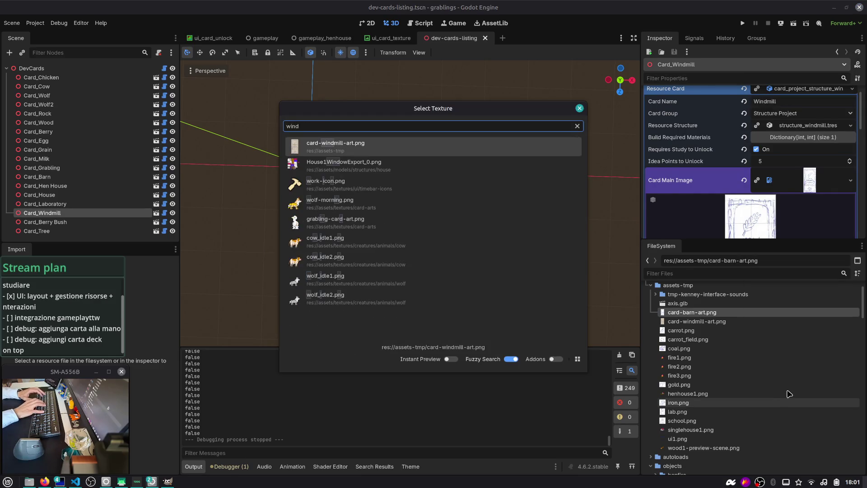
key(Return)
key(ctrl+s)
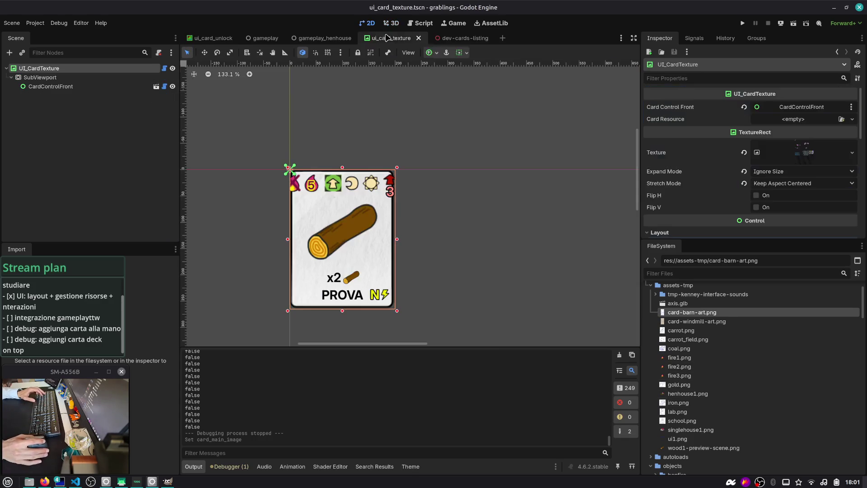
scroll(459, 134, up, 4)
scroll(459, 134, up, 2)
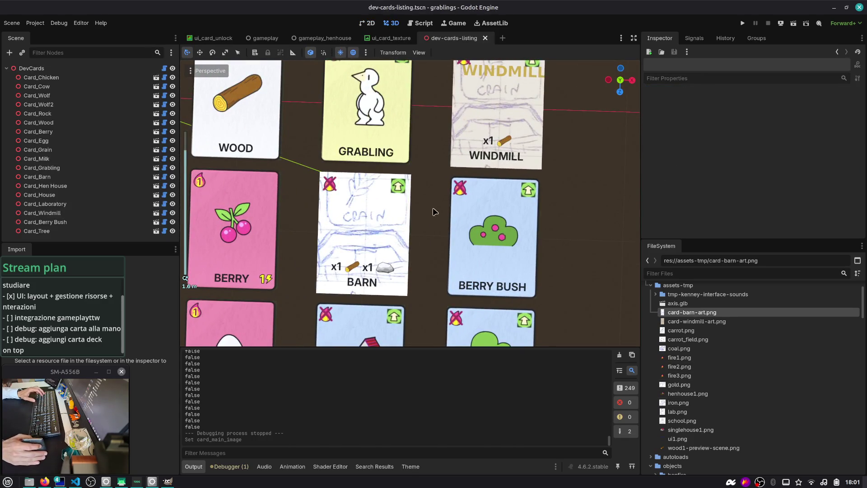
scroll(372, 274, down, 5)
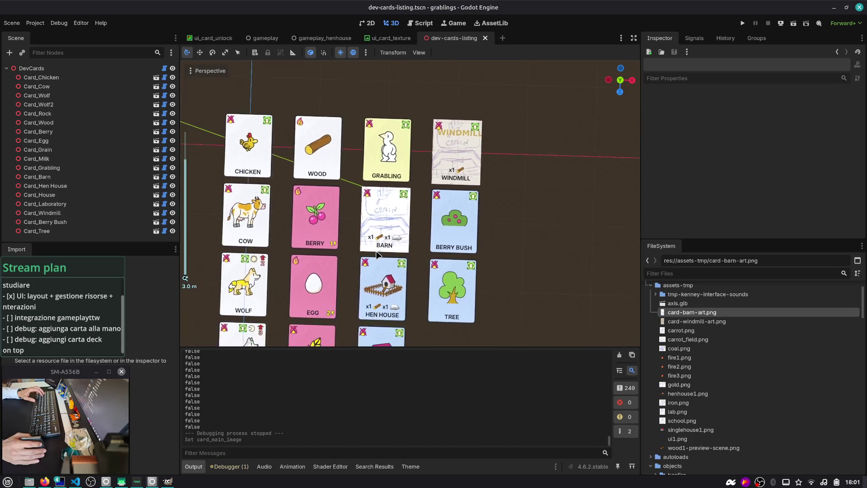
click(742, 24)
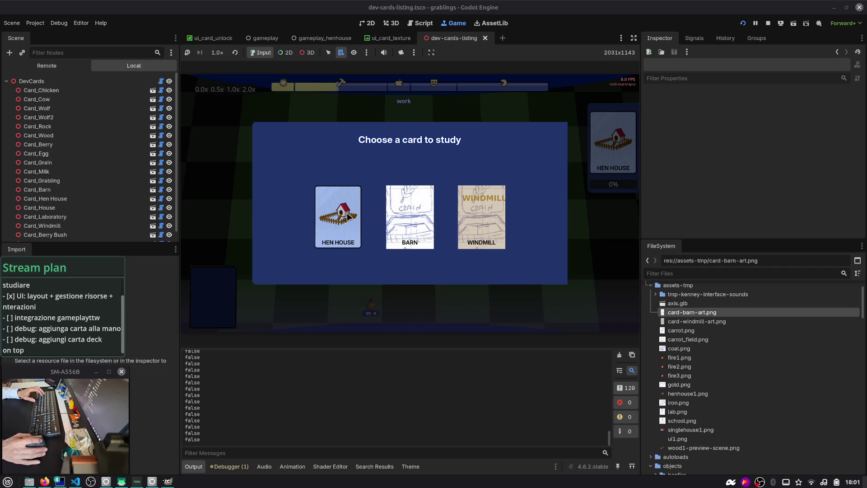
Pick the Windmill card in the 'Choose a card to study' dialog.
click(486, 207)
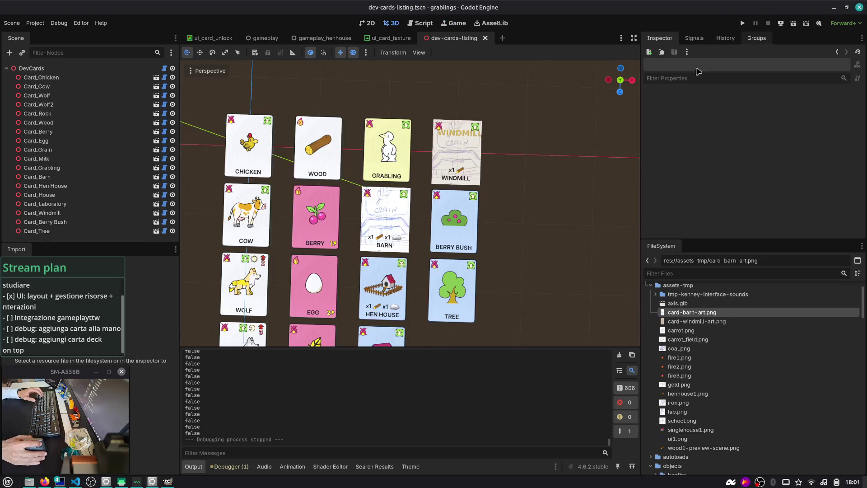
Stop the game, open gameplay_henhouse.tscn and run it as the current scene.
key(F8)
key(ctrl+shift+o)
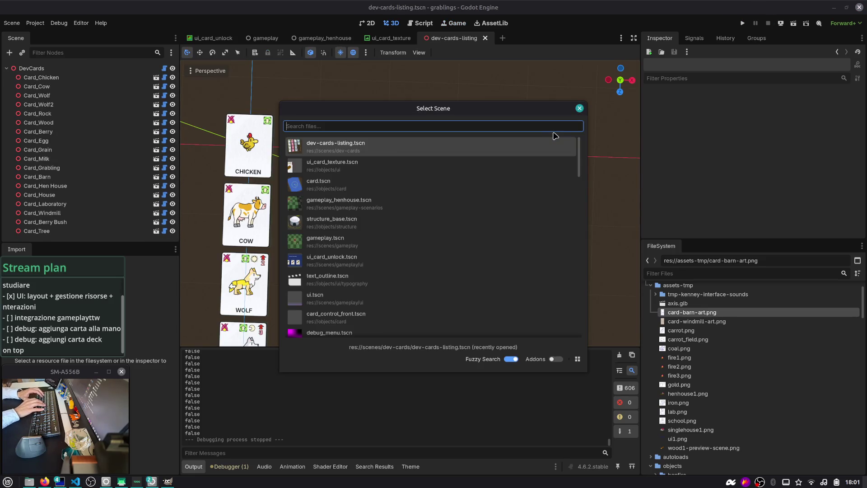
text(heno)
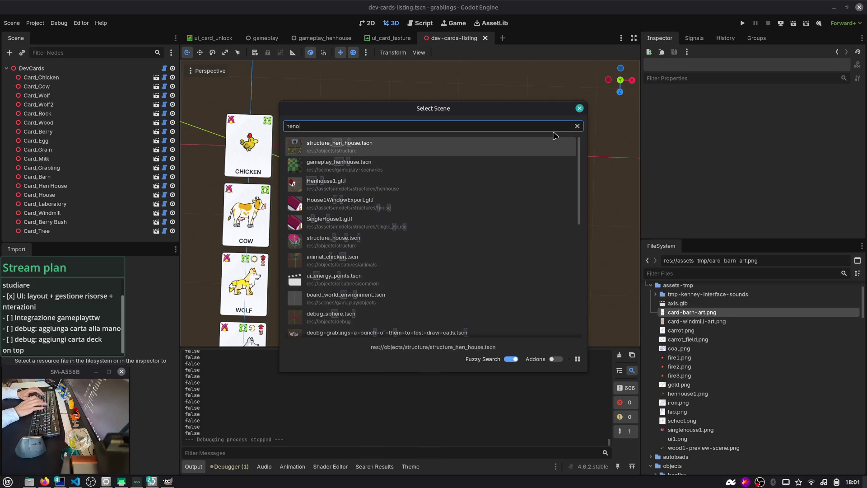
key(Down)
key(Return)
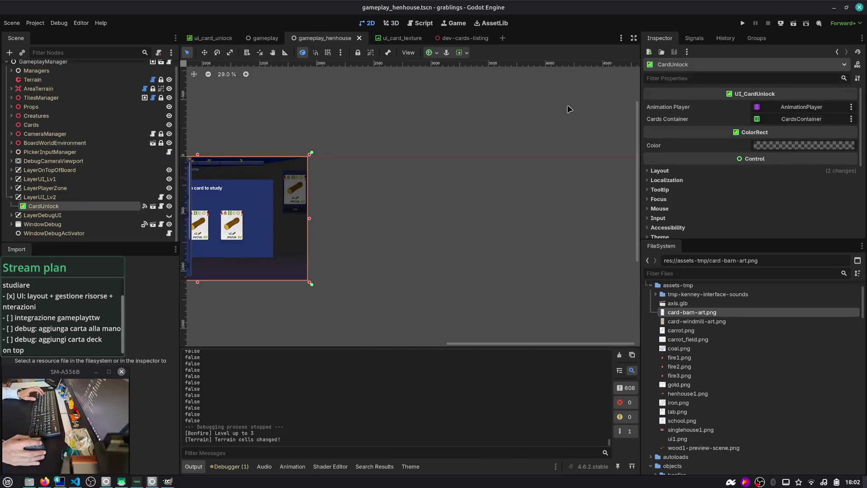
click(794, 23)
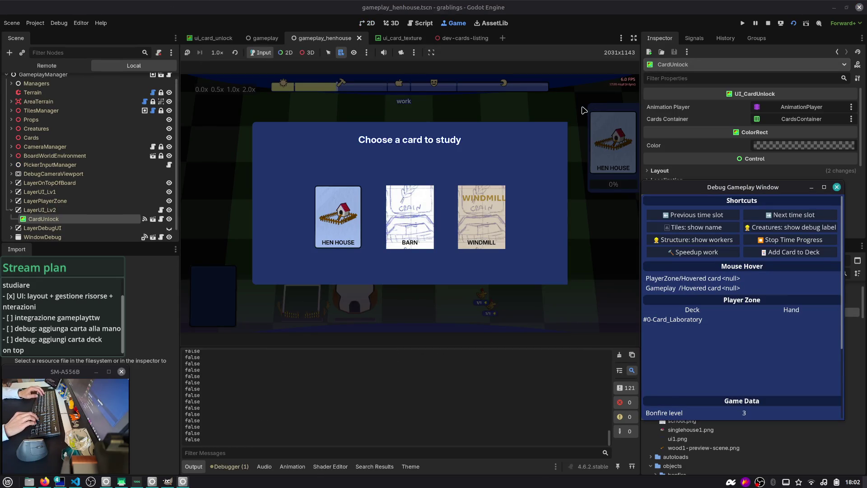
Check the other workspace, then switch to Firefox and open a new tab.
key(super+2)
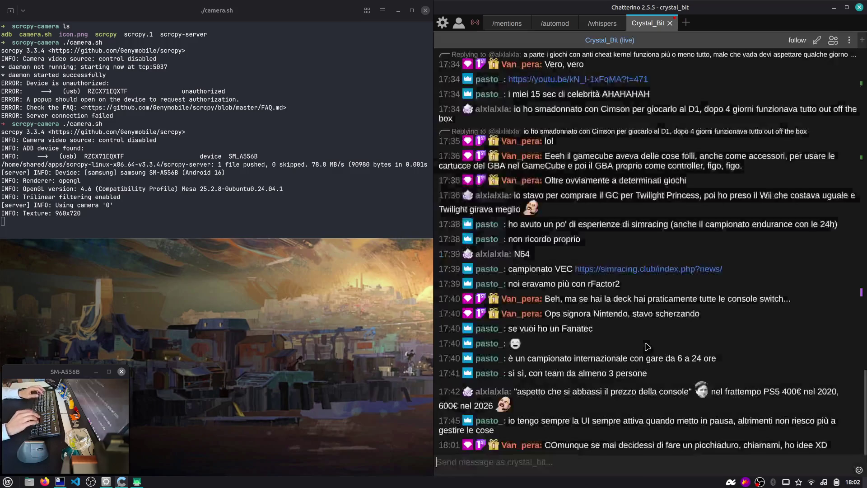
key(super+1)
key(alt+Tab)
key(alt+Tab)
key(alt+Tab)
key(alt+Tab)
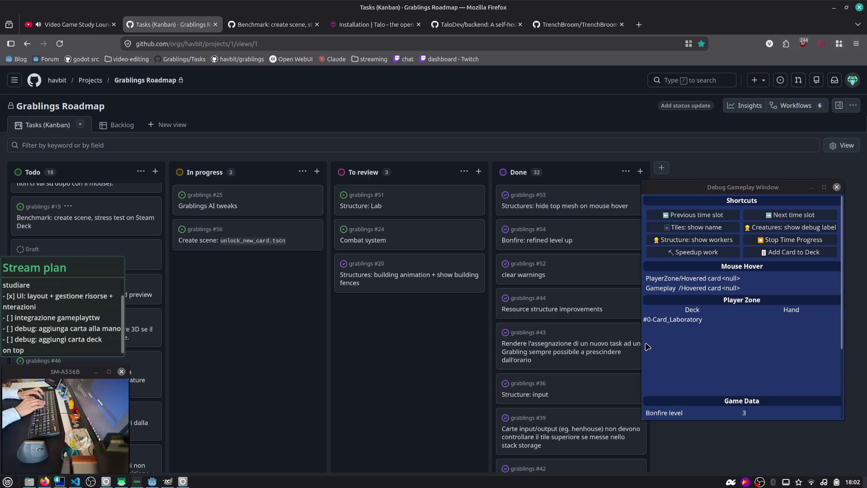
key(ctrl+t)
Search the web for 'fighting jam itch io' and open the Fighting Game April Jam 2026 result.
text(fighting jam)
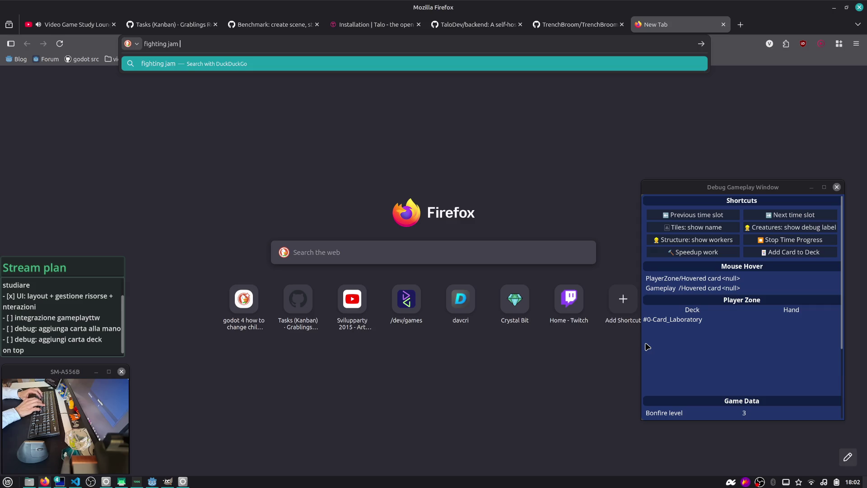
text(itch io)
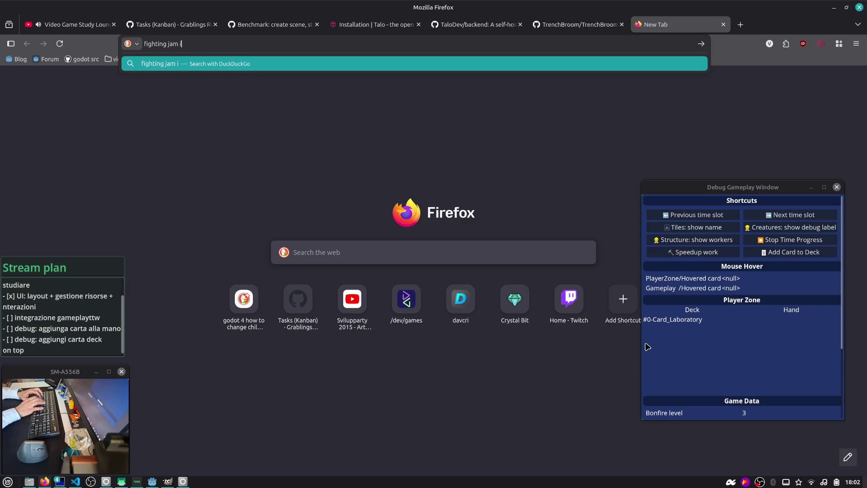
key(Return)
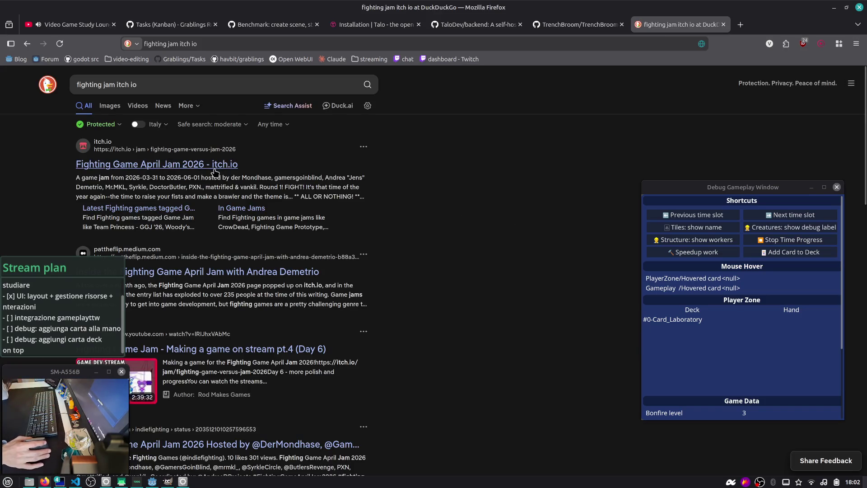
click(198, 164)
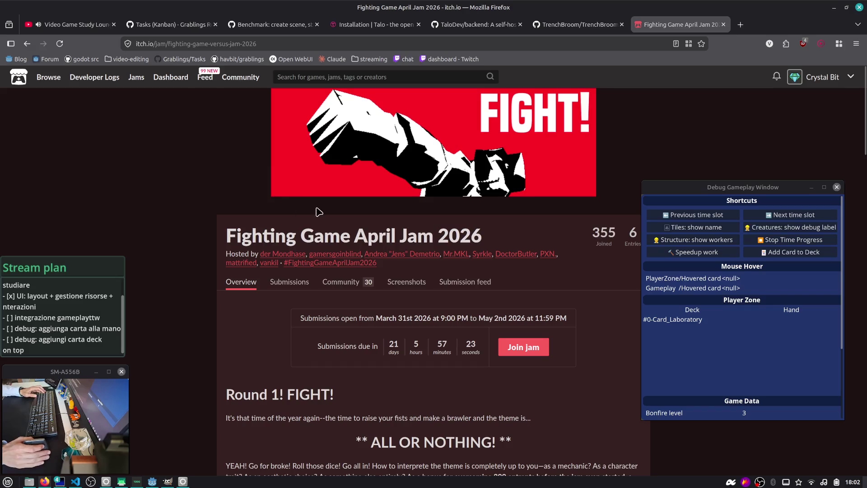
Open a jam host's itch.io profile in a background tab while reading the jam page.
scroll(339, 257, down, 3)
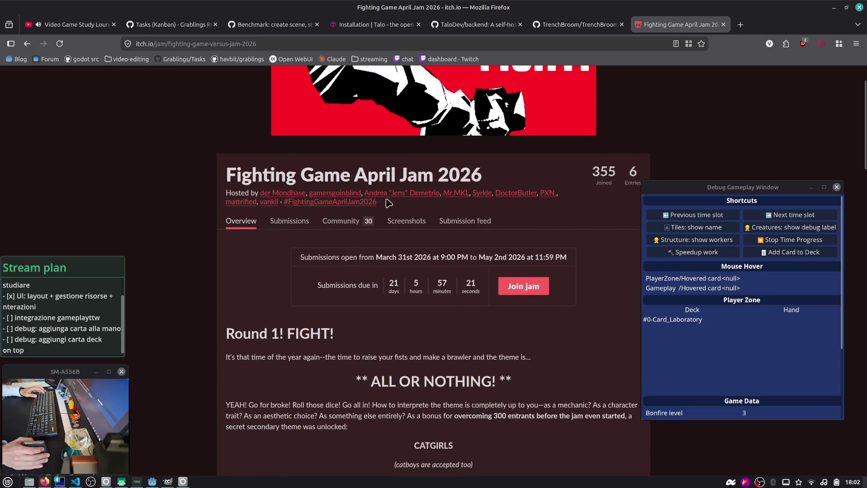
middle_click(426, 199)
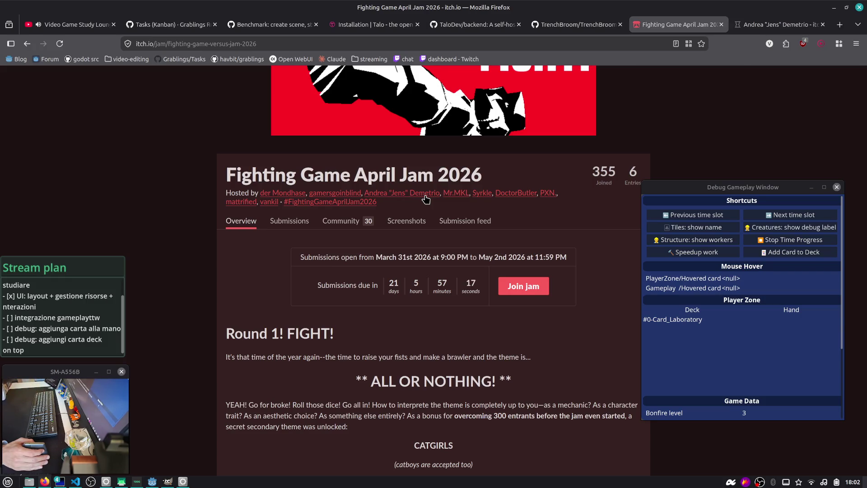
scroll(391, 291, down, 3)
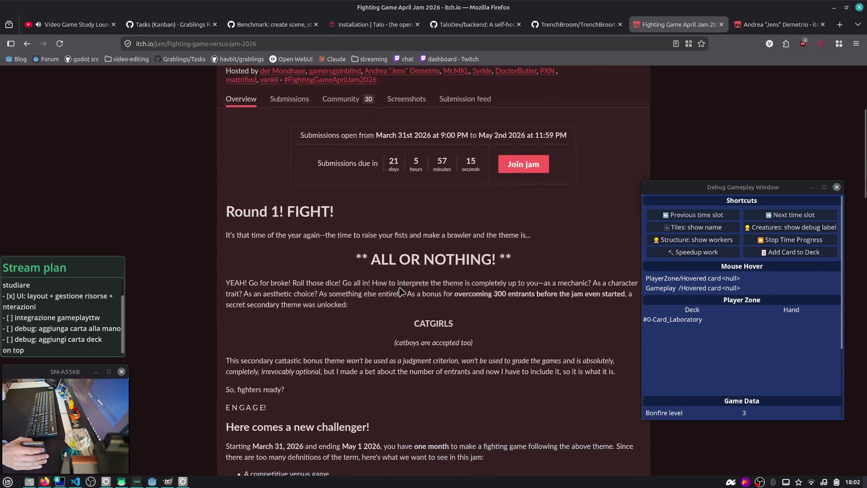
scroll(392, 235, down, 12)
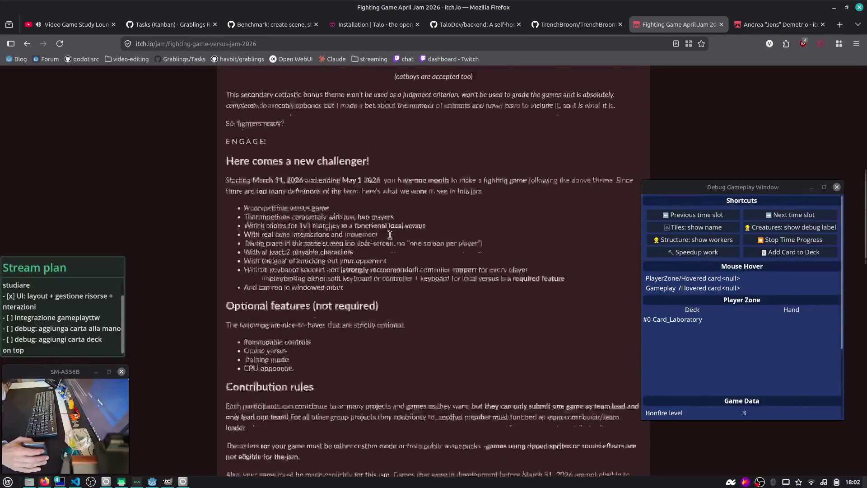
Read the submission rules, scoring categories and resources, then select the jam page URL to copy.
scroll(391, 238, down, 7)
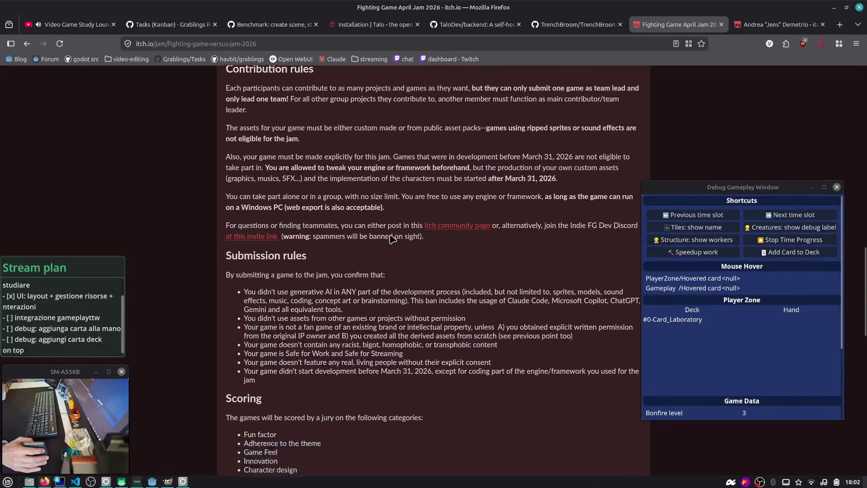
scroll(392, 238, down, 4)
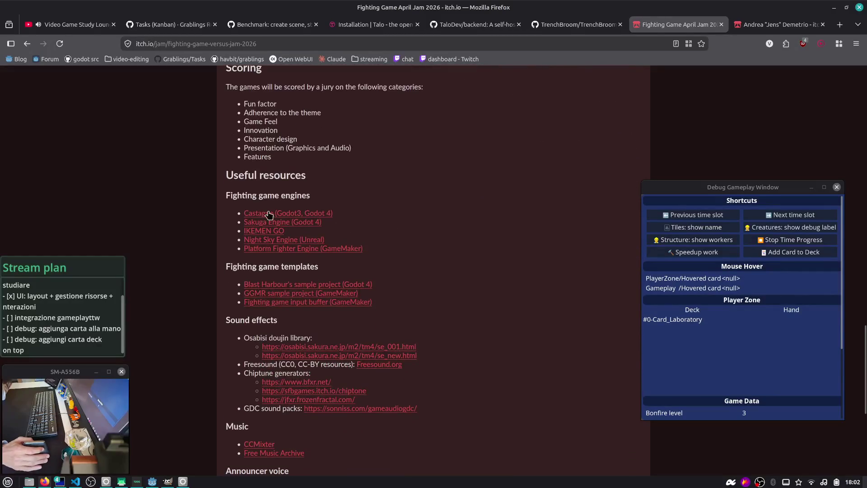
scroll(306, 201, down, 1)
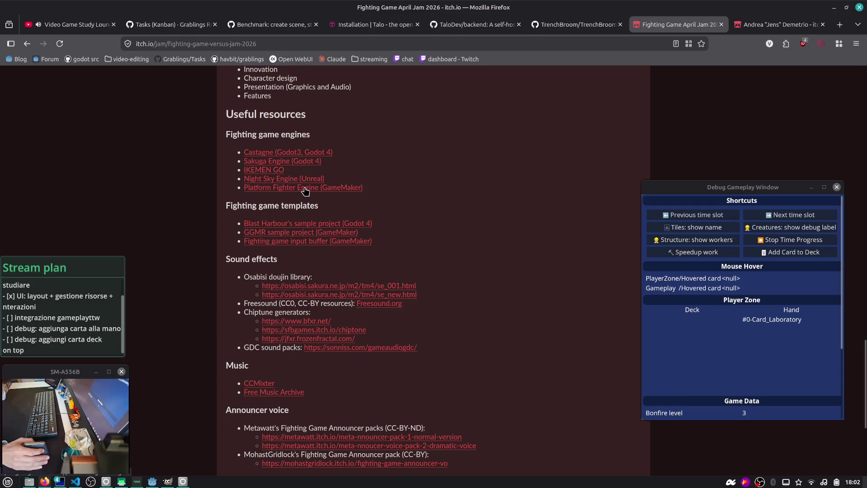
click(271, 44)
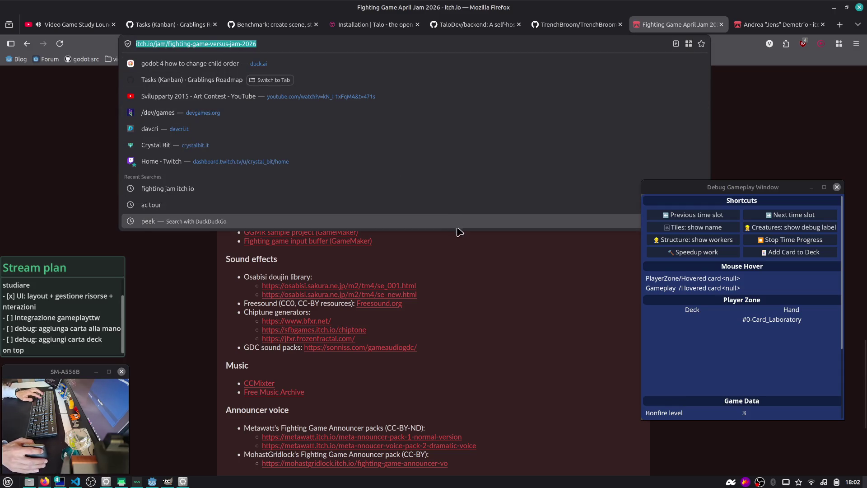
click(468, 252)
key(ctrl+alt+Right)
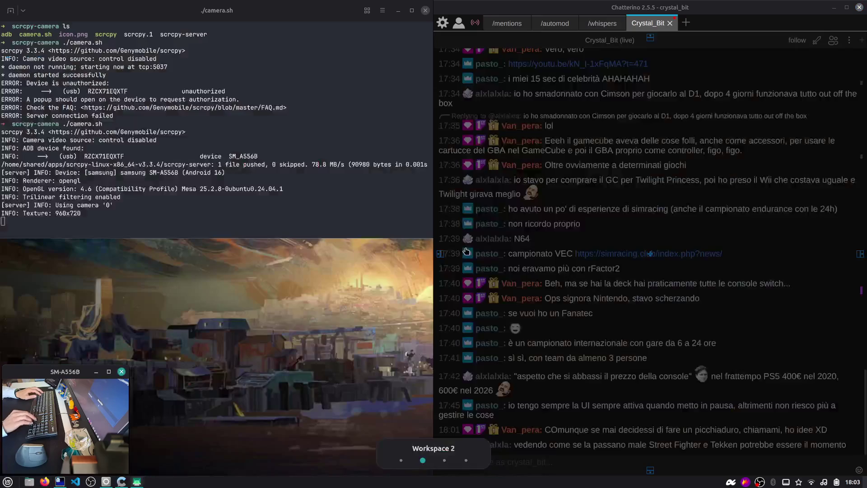
click(616, 462)
text(https://itch.io/jam/fighting-game-versus-jam-2026)
key(Return)
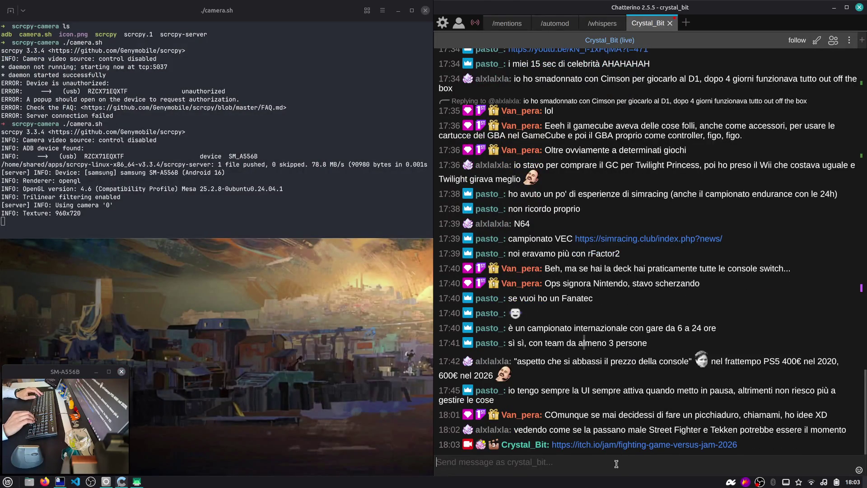
key(ctrl+alt+Left)
scroll(357, 204, up, 15)
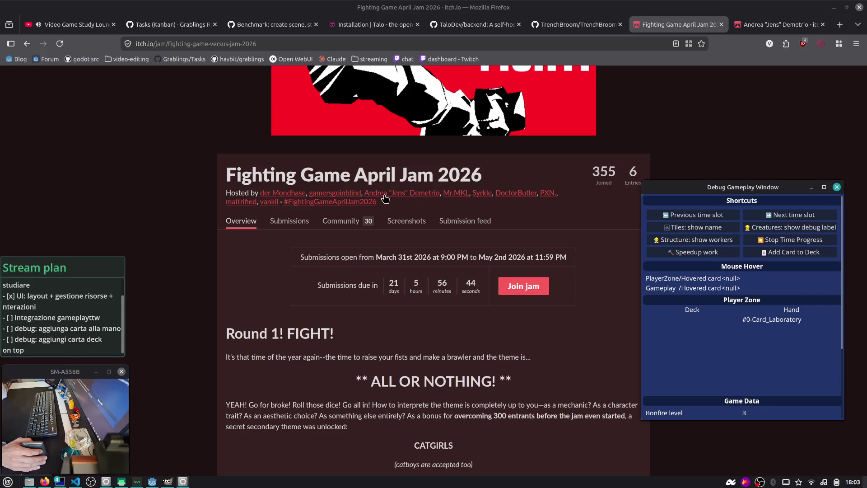
Open the host's X profile from their itch.io profile, continuing past the leaving-itch.io prompt.
key(ctrl+Tab)
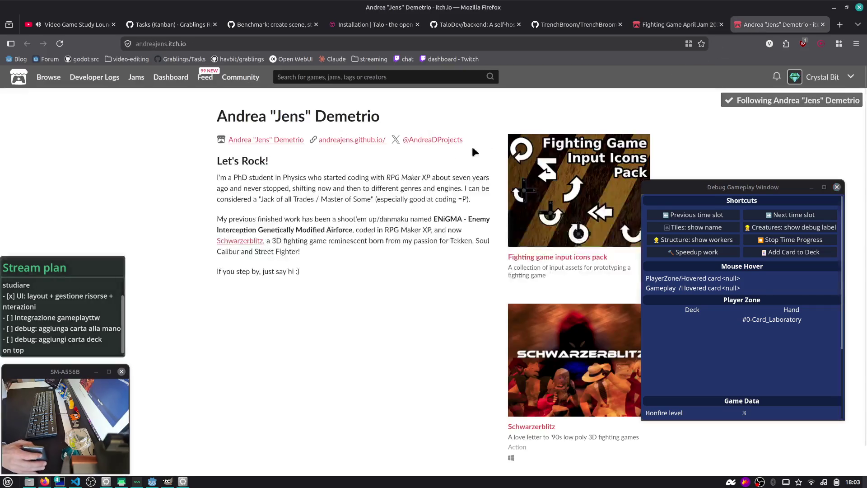
click(409, 140)
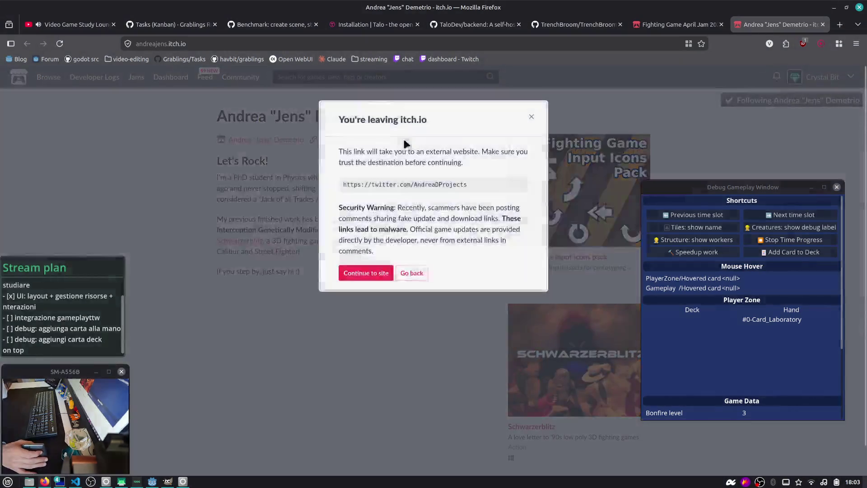
click(366, 273)
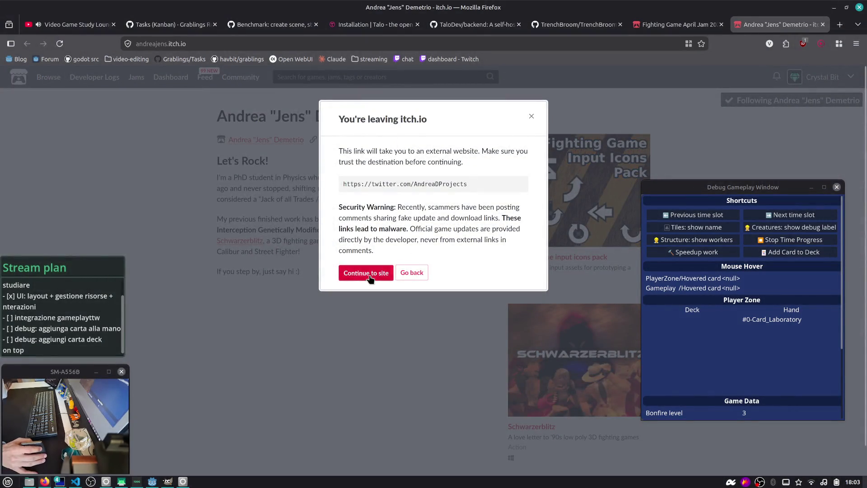
Open the host's github.io personal website from their itch.io profile, continuing to the site.
key(ctrl+shift+Tab)
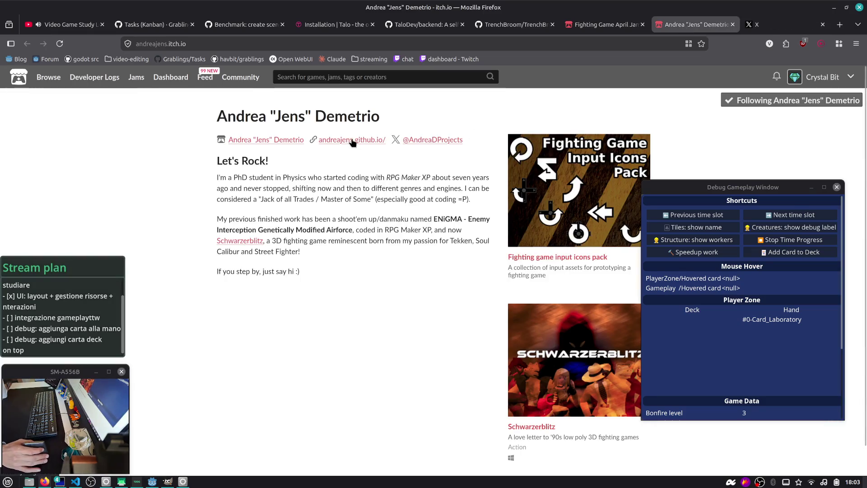
click(353, 140)
click(360, 272)
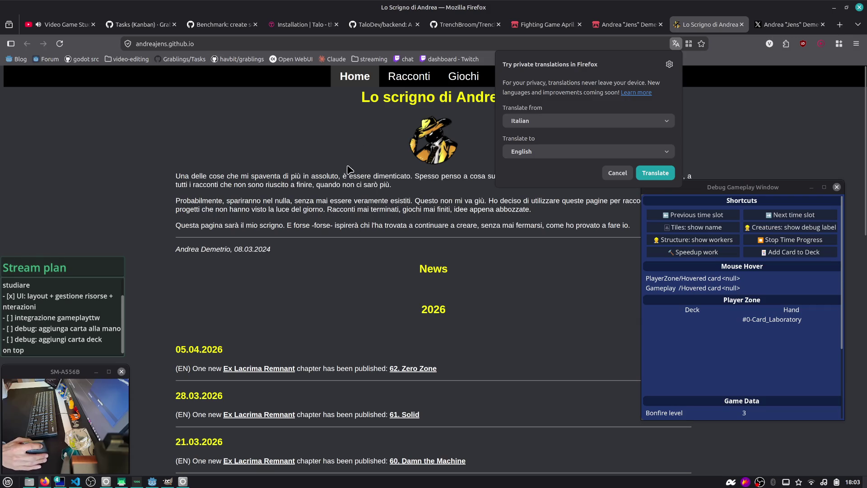
Cancel the translation offer, skim the GitHub Pages news, then read the host's X bio and pinned post.
click(610, 173)
scroll(610, 178, down, 3)
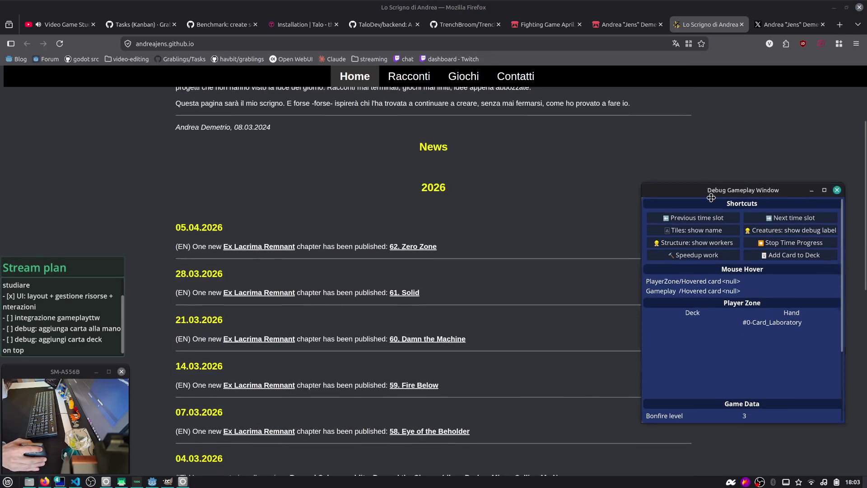
drag(713, 185, 744, 278)
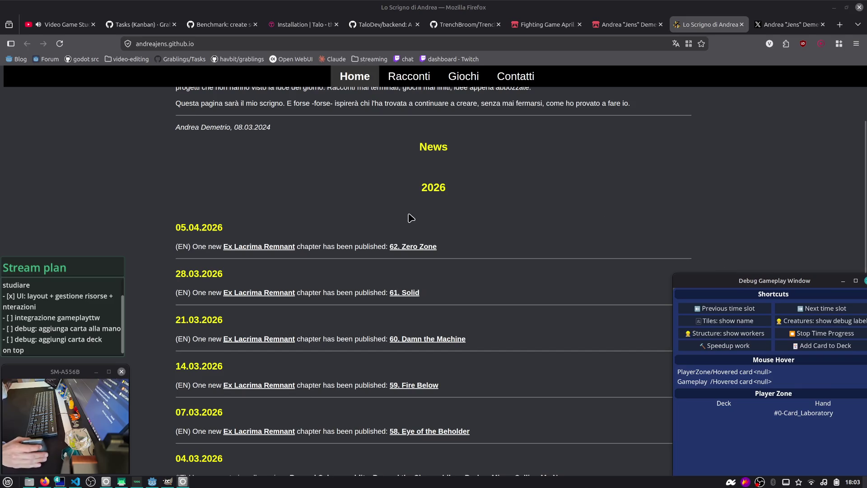
scroll(317, 244, down, 9)
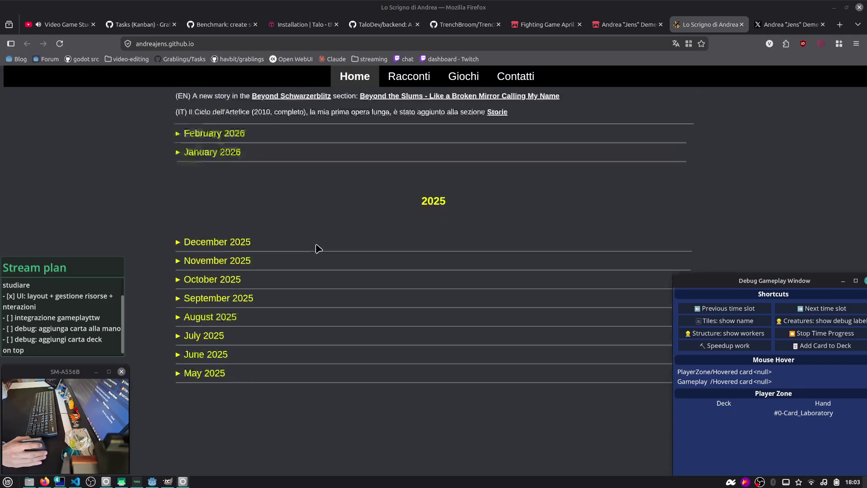
scroll(318, 244, up, 12)
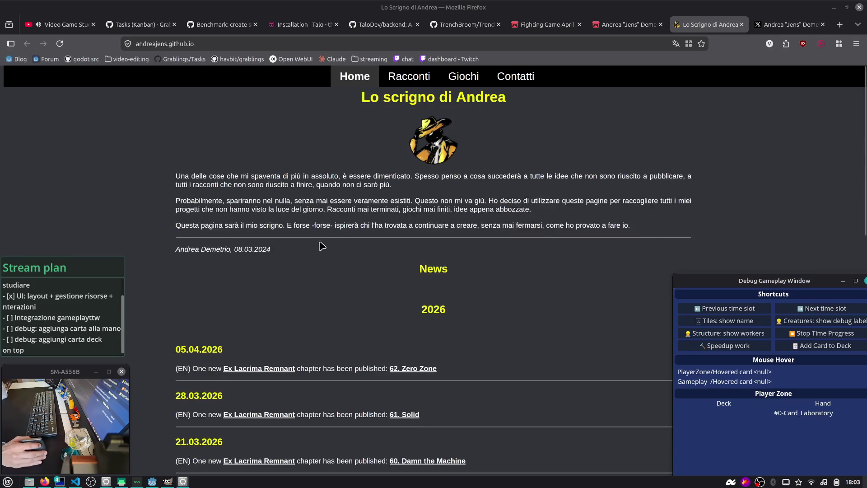
click(771, 27)
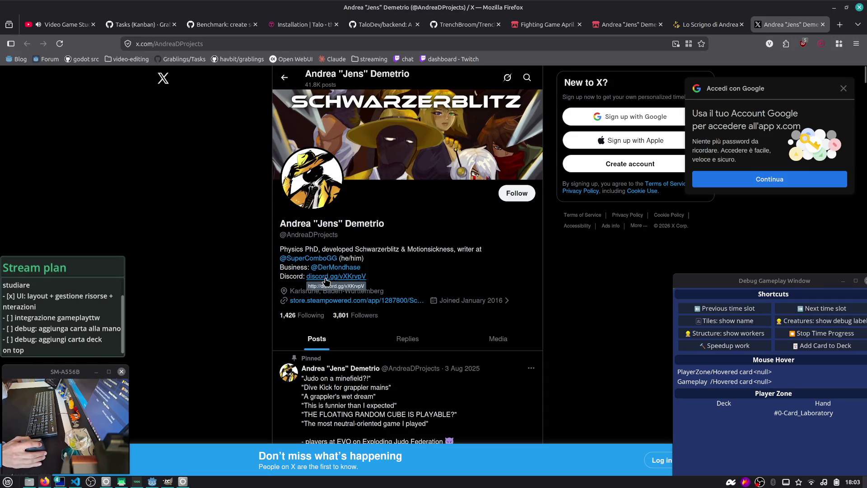
scroll(317, 263, down, 3)
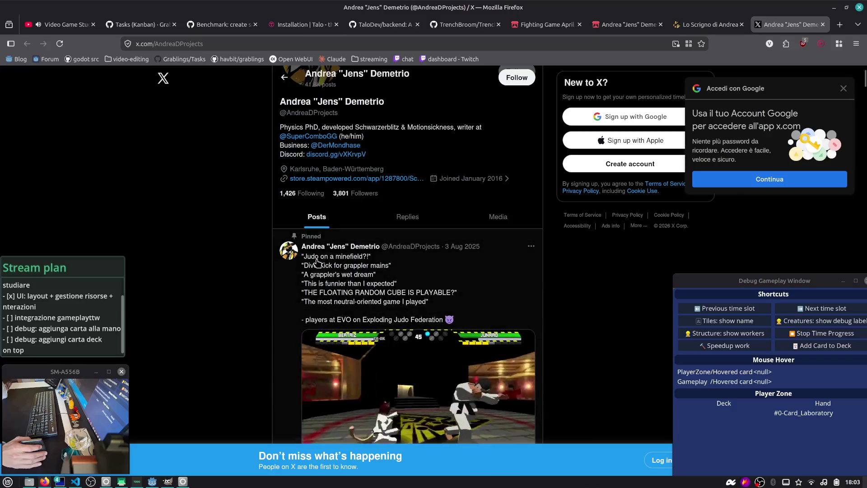